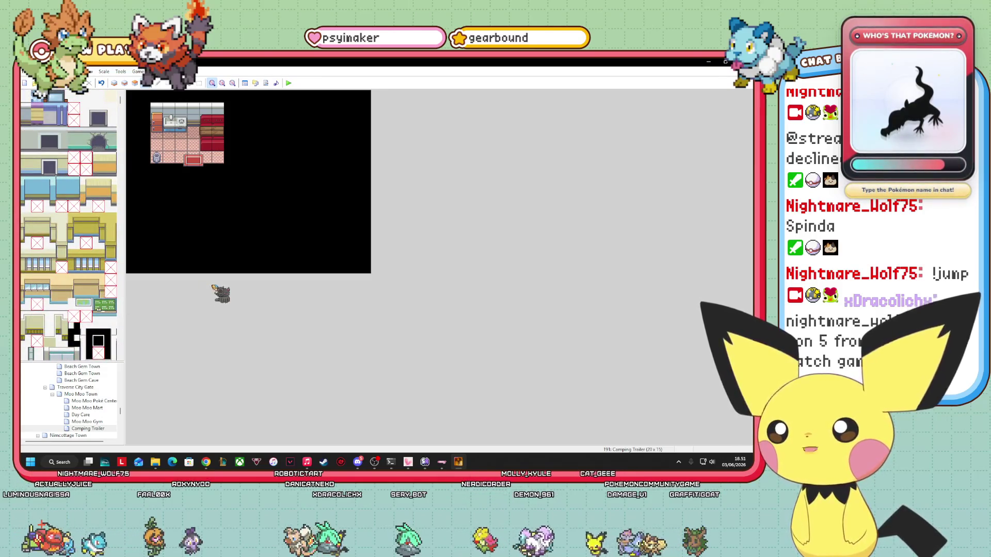
Step: Select a 3x3 blue rug block from the tileset and switch to tile painting
scroll(68, 225, "down", 15)
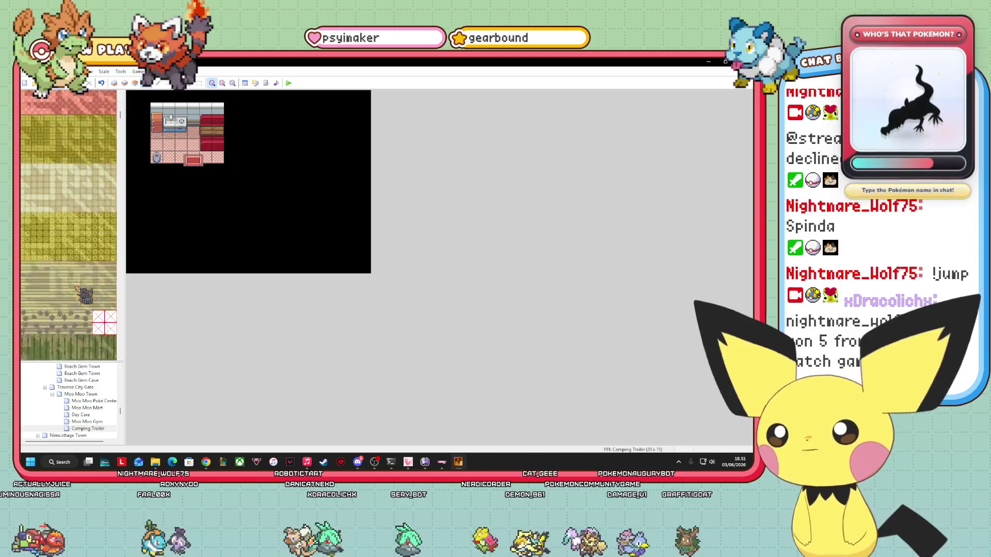
scroll(69, 225, "down", 10)
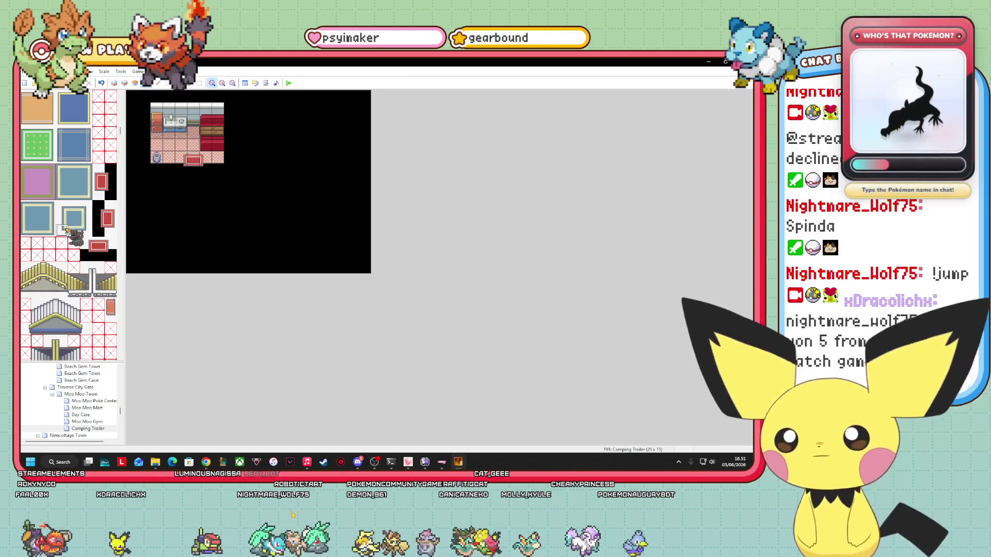
left_click_drag(66, 230, 89, 209)
left_click(124, 83)
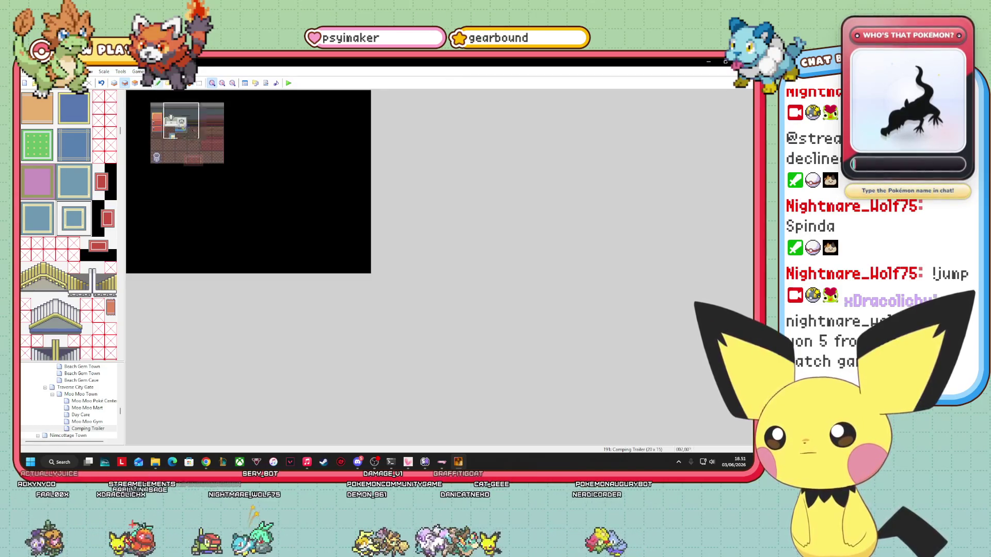
Step: Stamp the 3x3 blue rug in the middle of the trailer floor
left_click(179, 139)
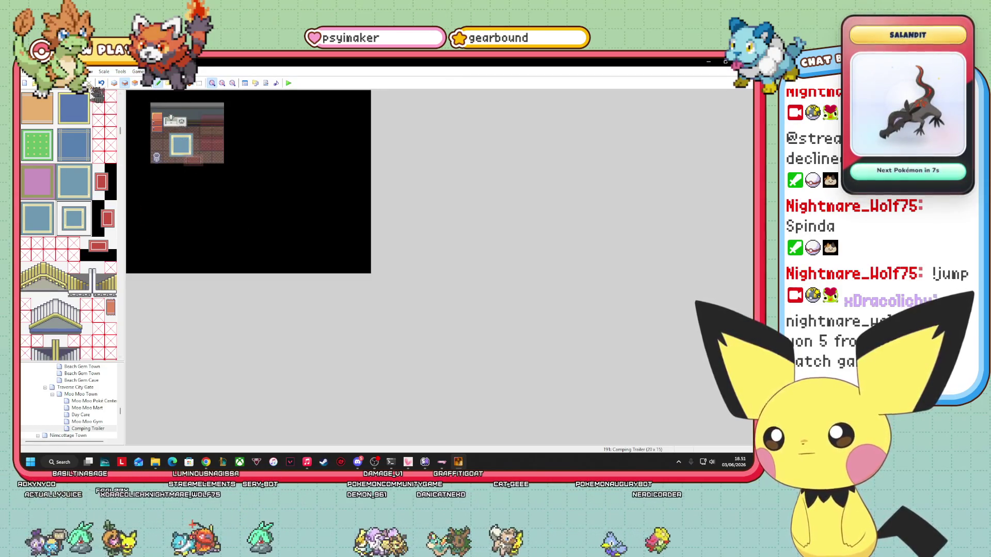
scroll(94, 250, "down", 15)
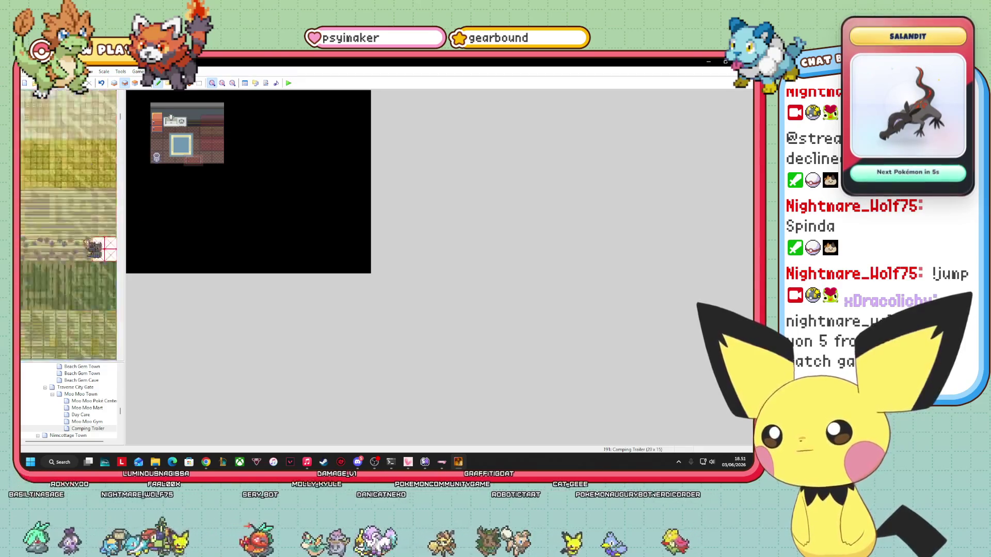
scroll(94, 250, "up", 15)
Step: Switch to layer 3, then in Events mode drag the event to the room's lower-left corner
left_click(135, 83)
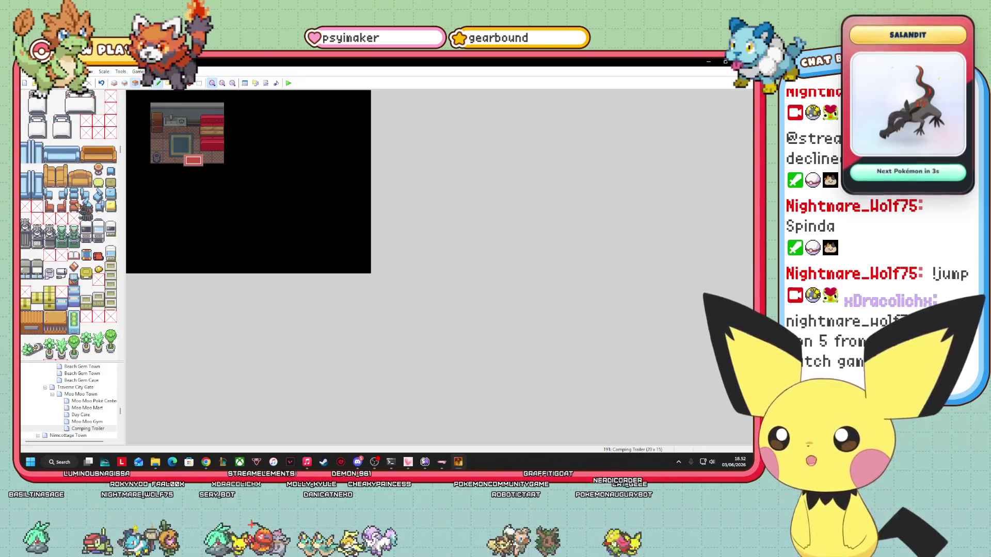
scroll(85, 211, "down", 10)
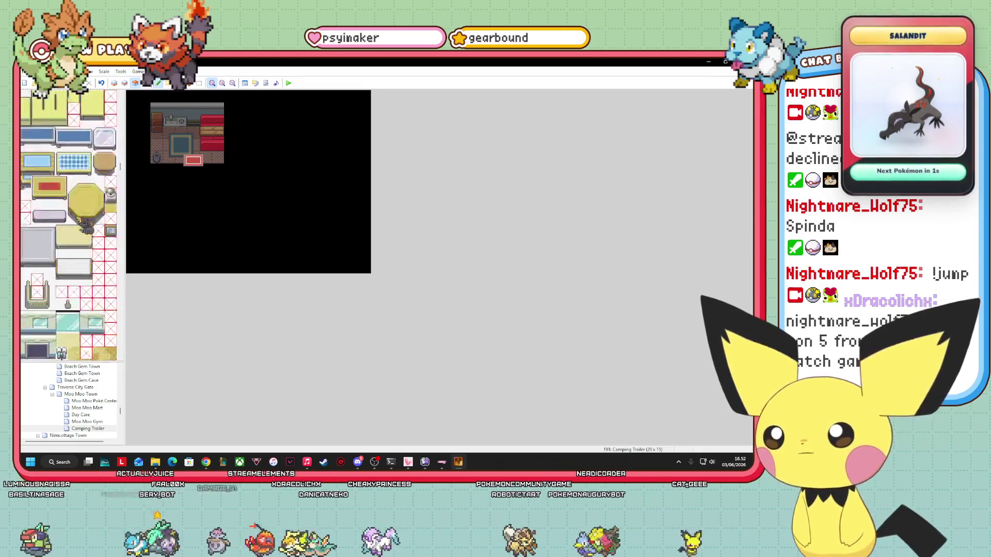
scroll(85, 227, "down", 15)
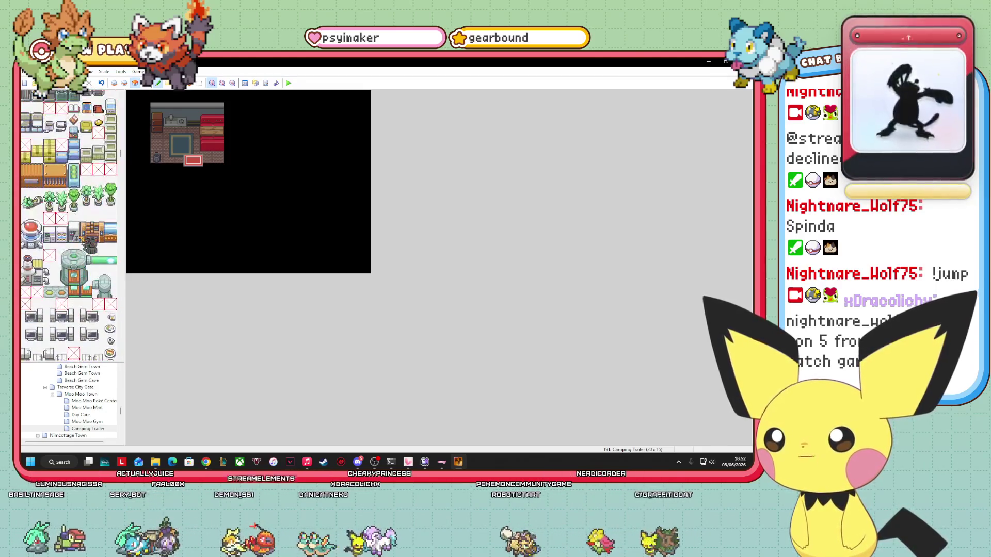
scroll(89, 242, "up", 15)
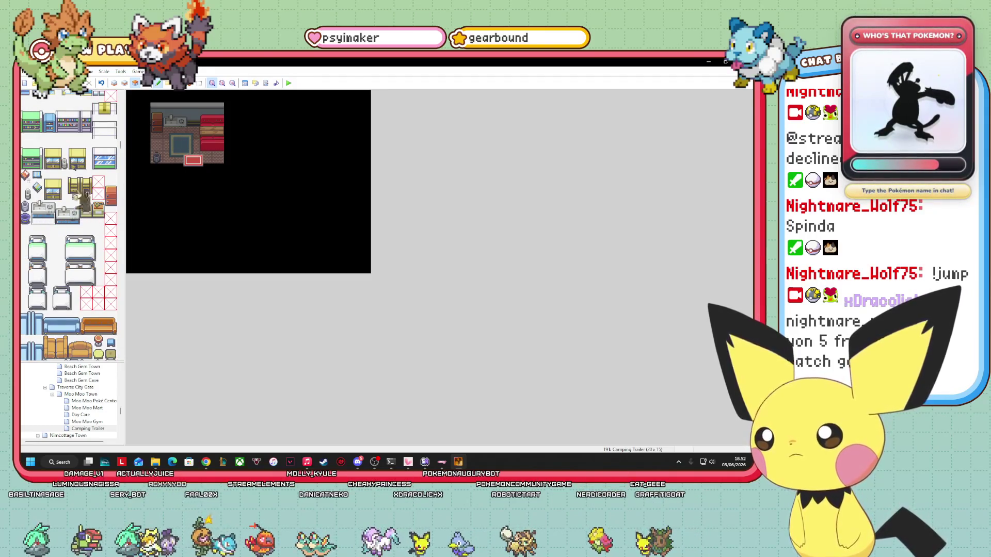
left_click(82, 199)
left_click(147, 83)
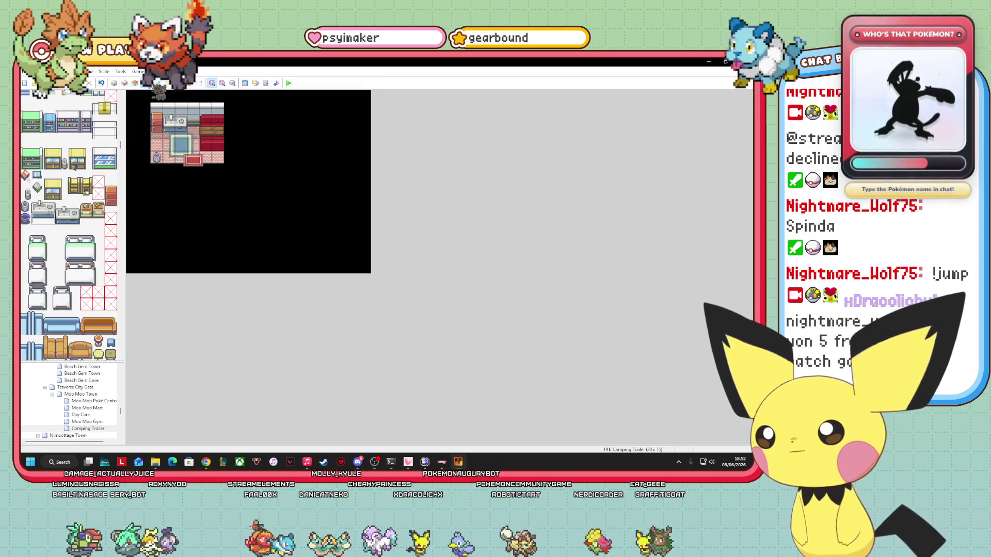
mouse_move(180, 105)
left_mouse_down()
mouse_move(207, 179)
mouse_move(142, 147)
mouse_move(189, 341)
mouse_move(192, 186)
mouse_move(199, 255)
mouse_move(170, 300)
left_mouse_up()
scroll(142, 146, "up", 1)
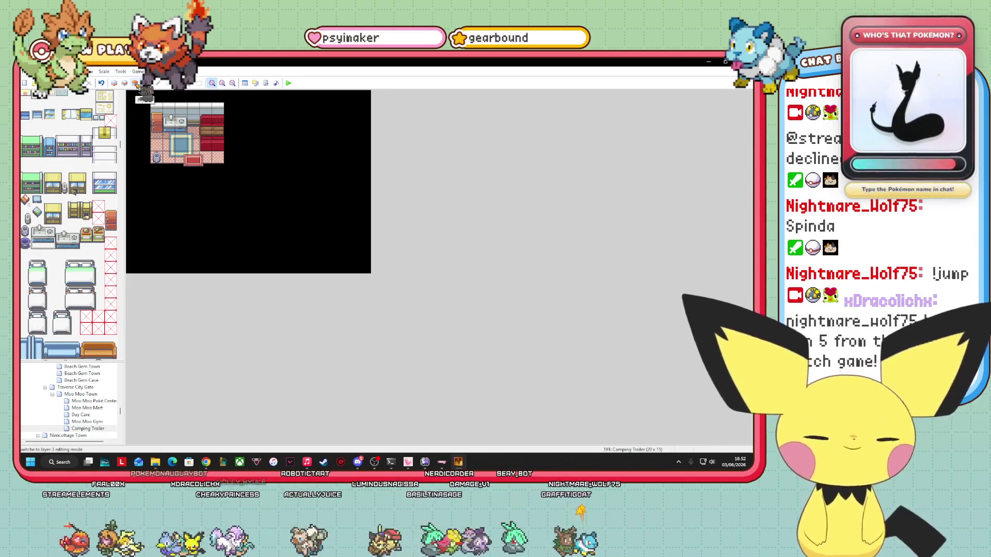
scroll(77, 255, "down", 10)
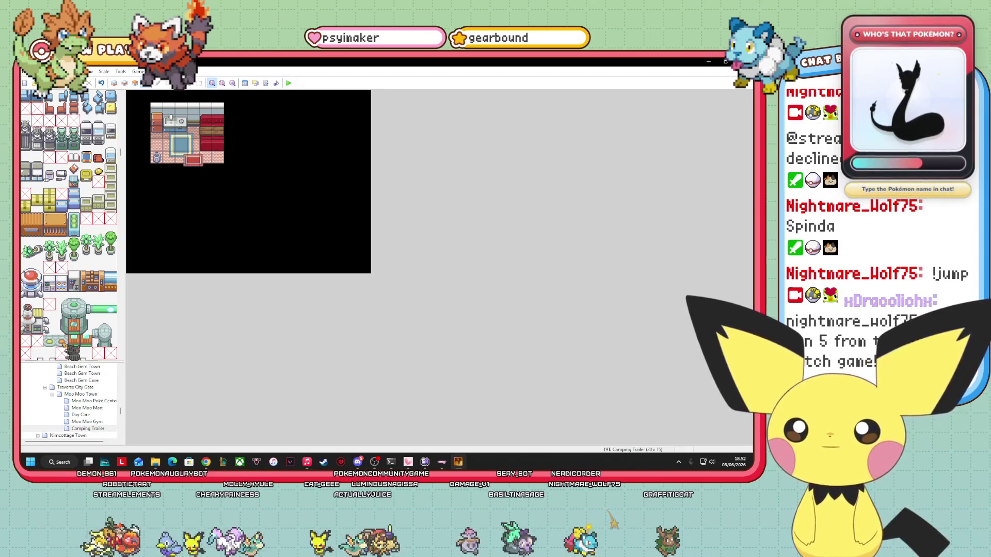
scroll(78, 255, "down", 5)
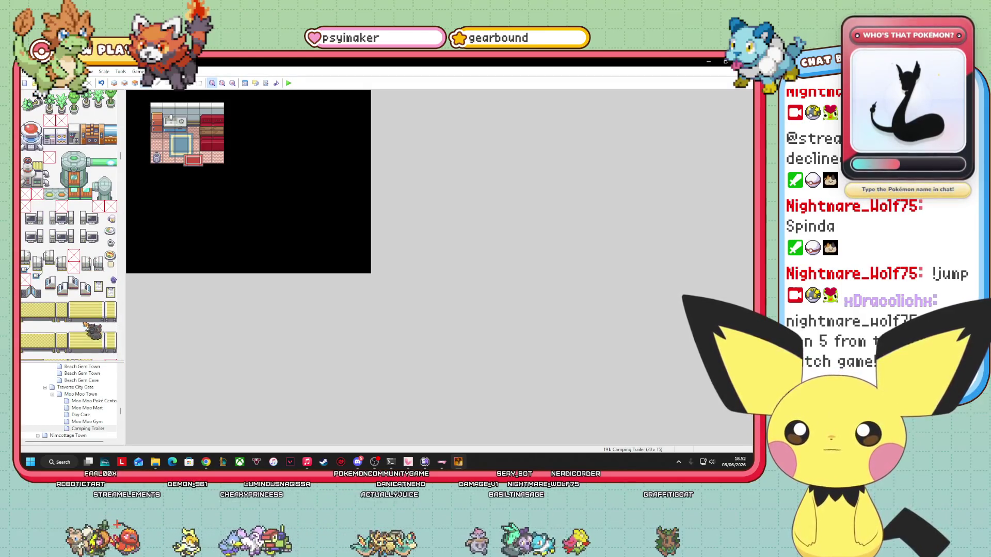
scroll(79, 324, "down", 8)
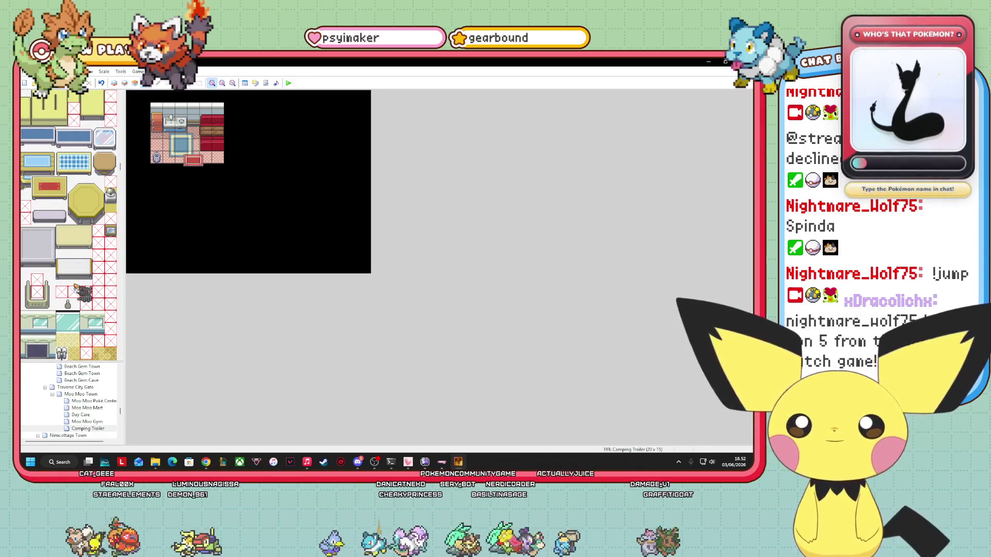
scroll(77, 289, "down", 10)
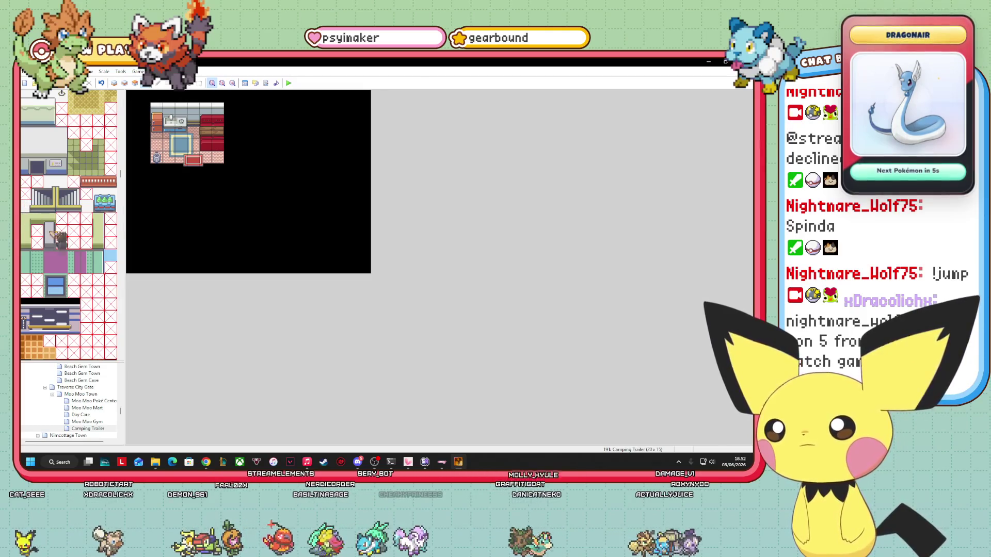
scroll(82, 256, "down", 3)
scroll(82, 256, "down", 3)
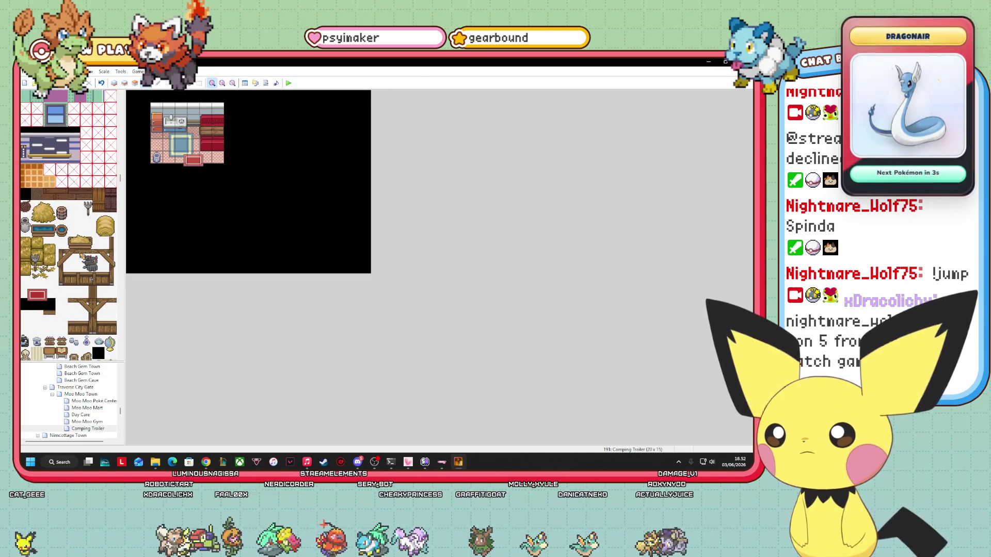
scroll(83, 263, "down", 3)
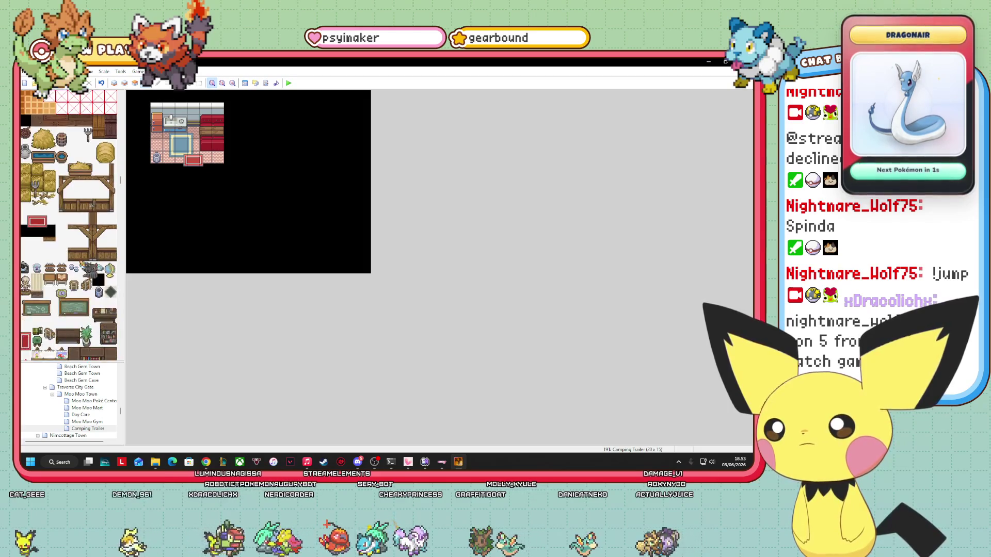
scroll(82, 289, "down", 2)
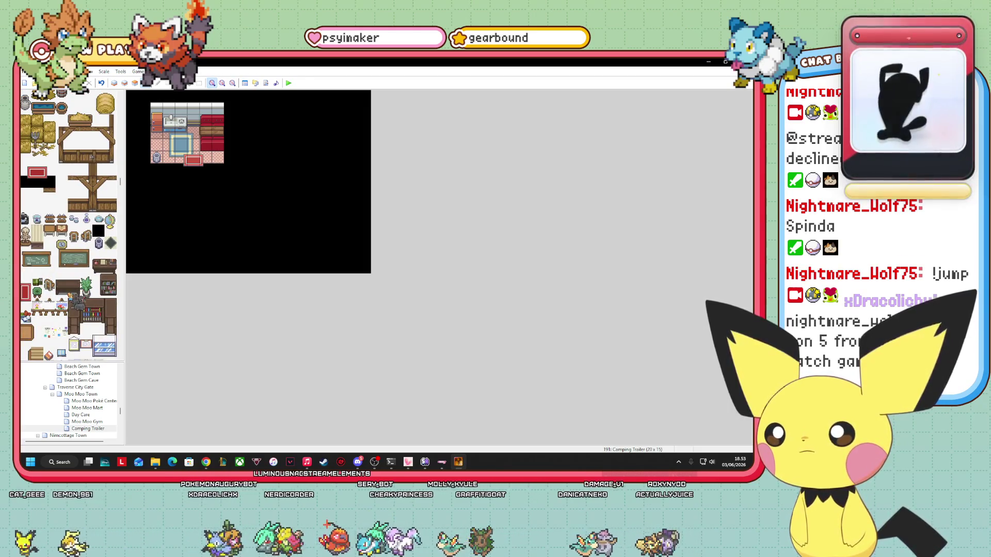
scroll(88, 305, "down", 1)
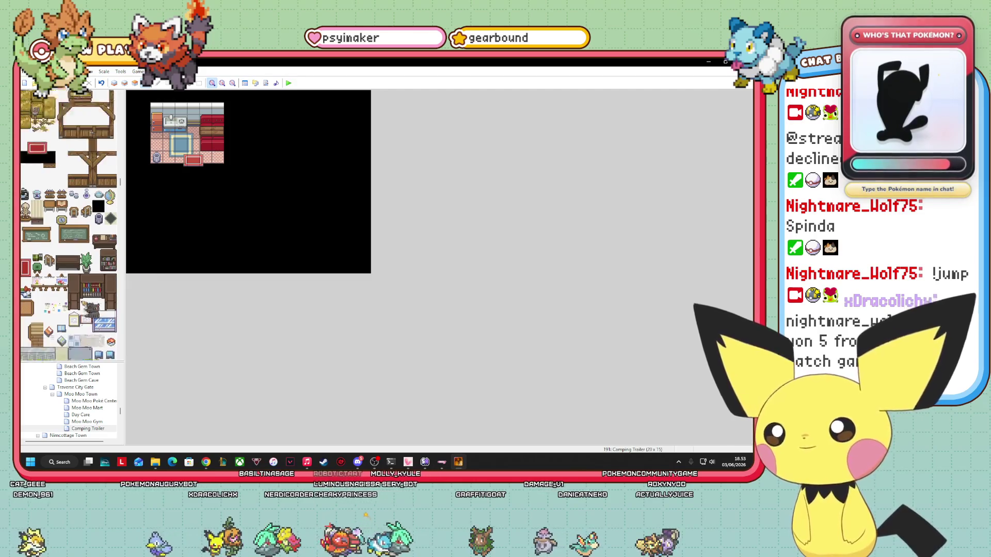
scroll(87, 310, "down", 2)
scroll(118, 333, "down", 2)
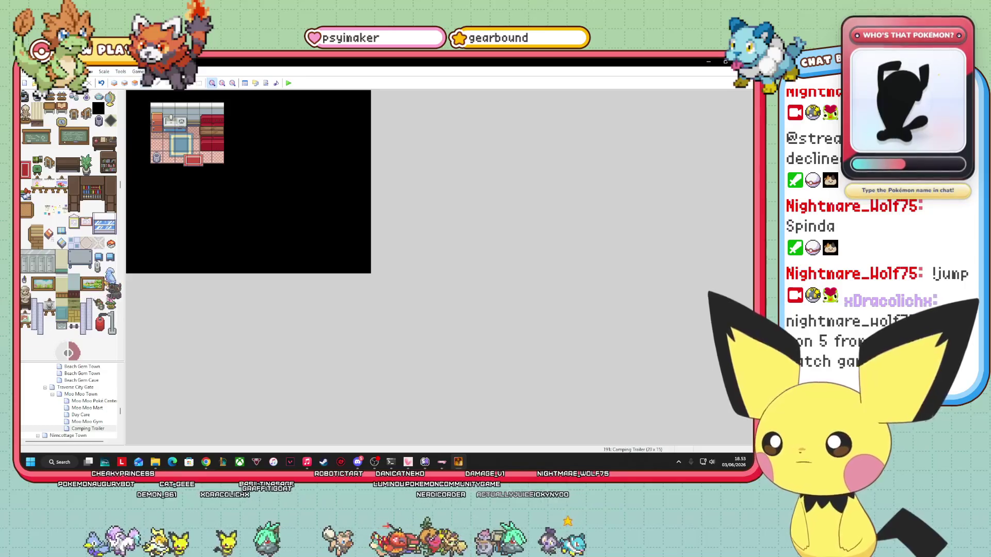
scroll(70, 224, "down", 3)
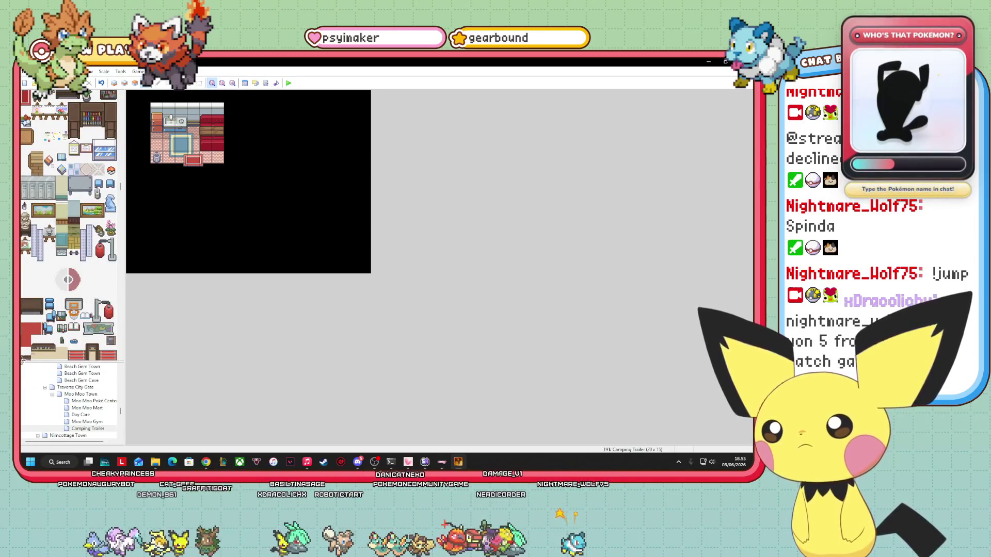
left_click(48, 328)
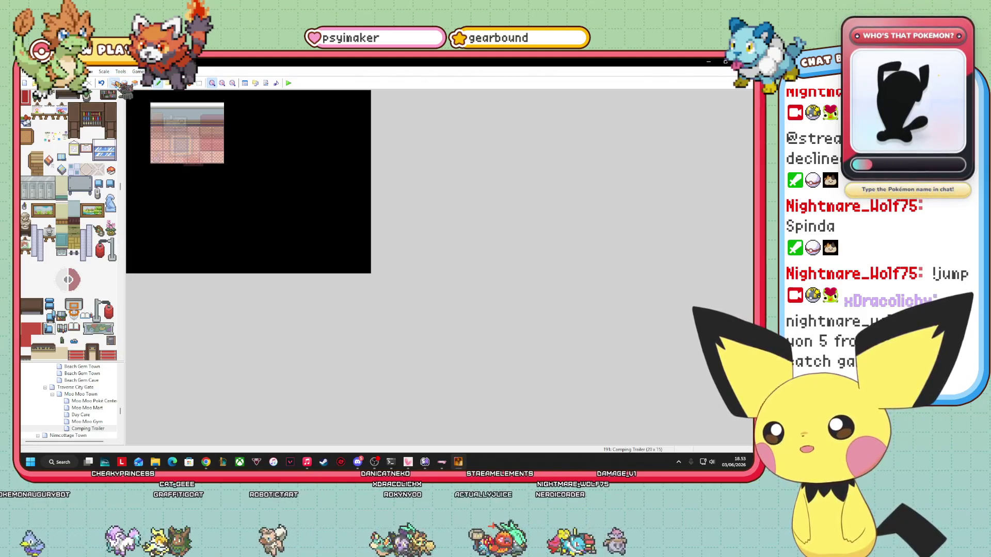
Step: On layer 3, place small blue furniture pieces, including a chair, in the lower-right of the room
left_click(134, 84)
left_click(168, 156)
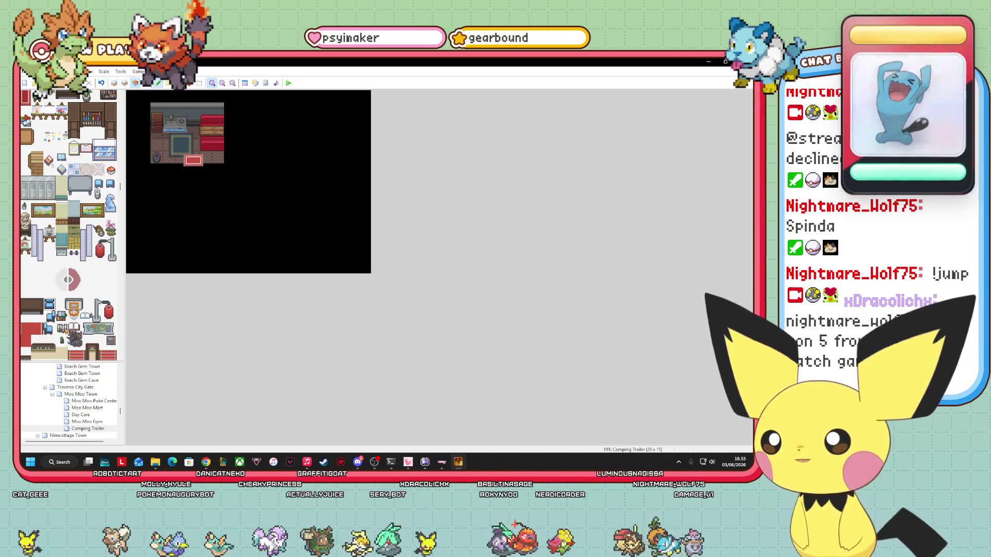
left_click(219, 157)
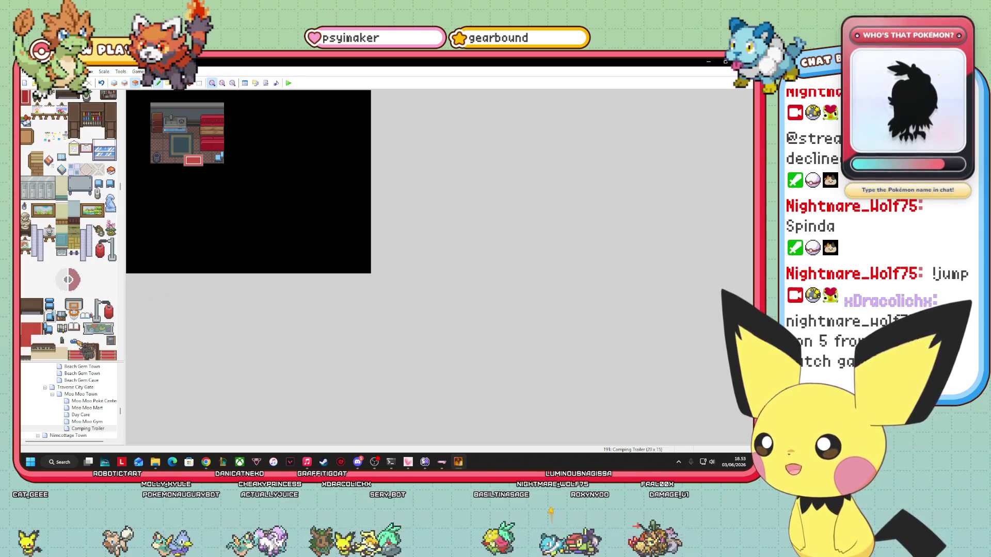
left_click(74, 341)
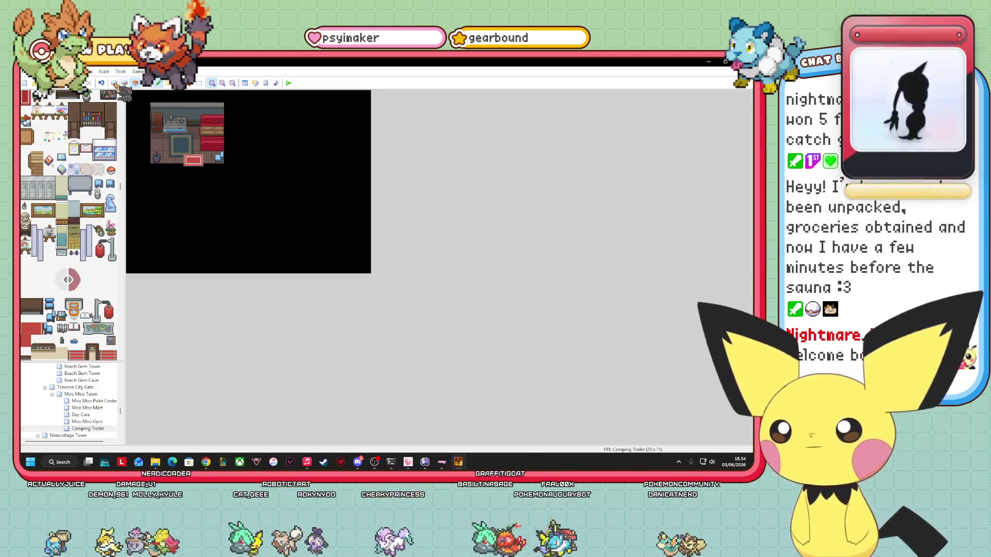
Step: Repaint the top wall rows with teal wall tiles on layer 1
left_click(114, 83)
left_click_drag(155, 116, 212, 118)
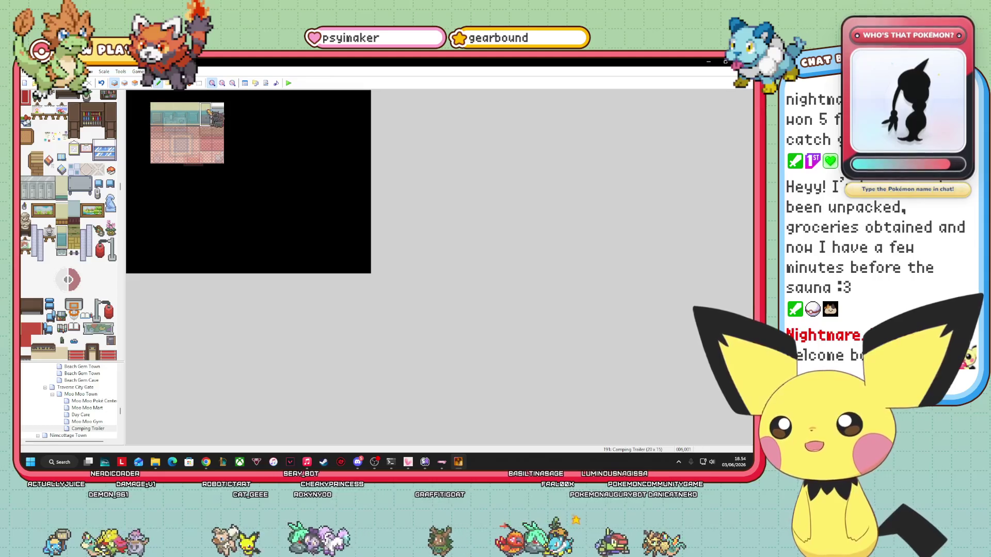
left_click(146, 82)
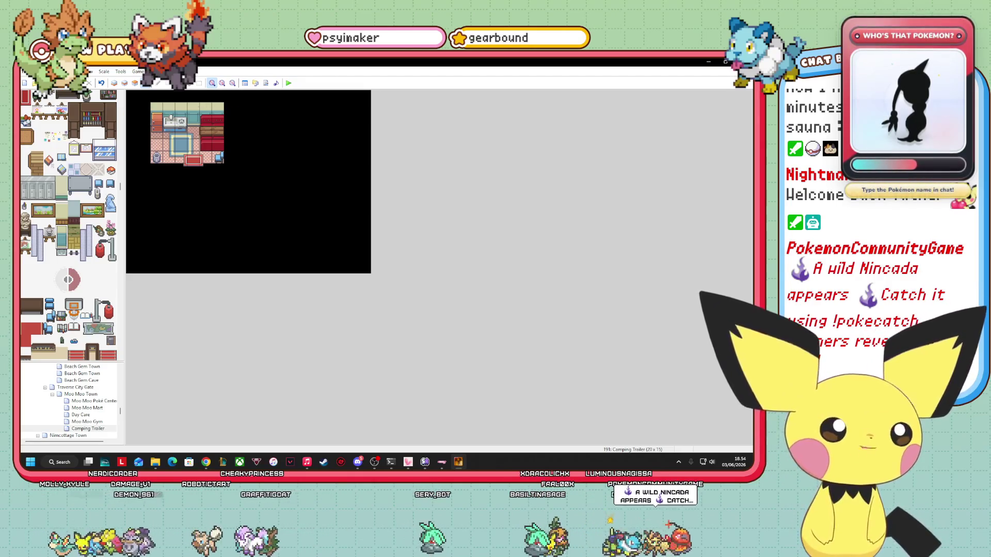
scroll(68, 225, "down", 10)
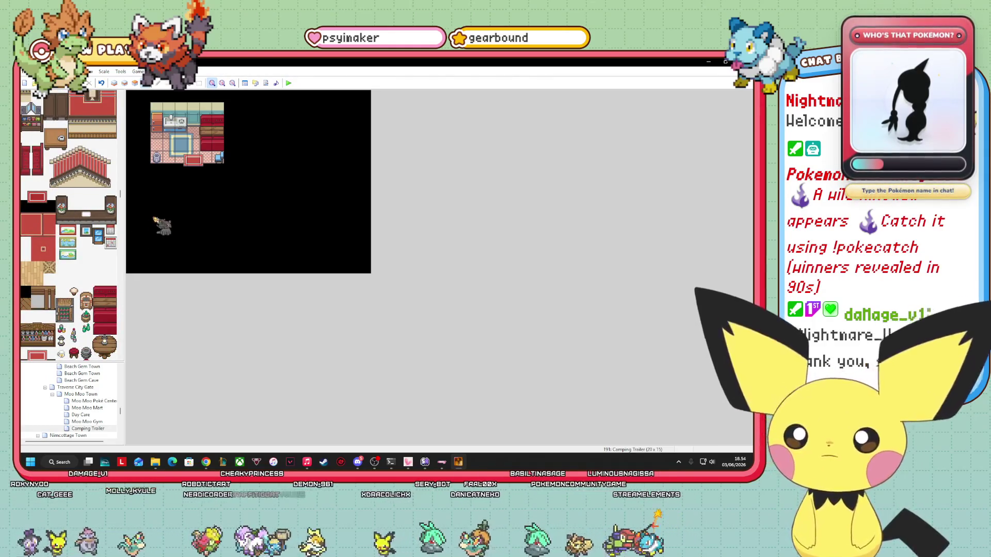
Step: Pick the green picture tile from the tileset for the top wall
left_click(135, 83)
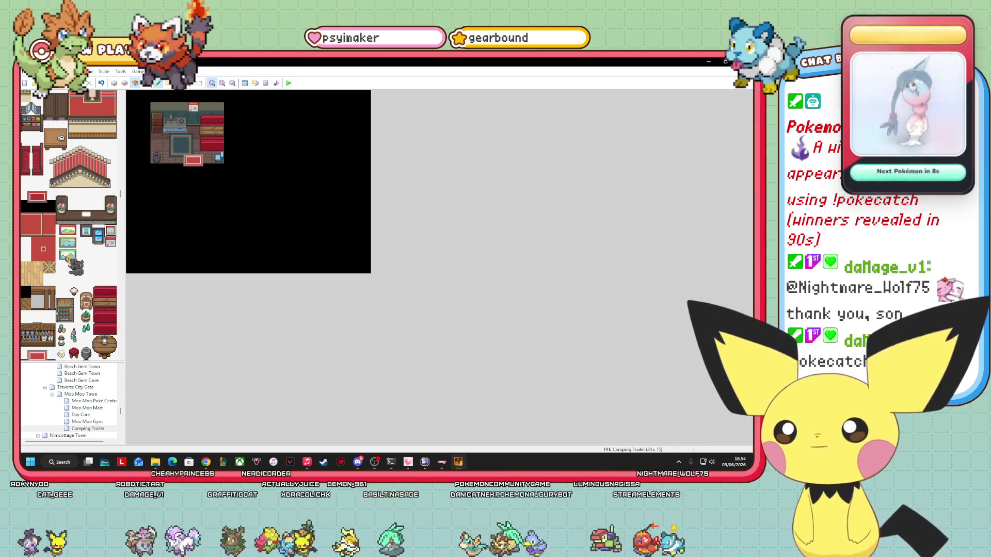
left_click(73, 255)
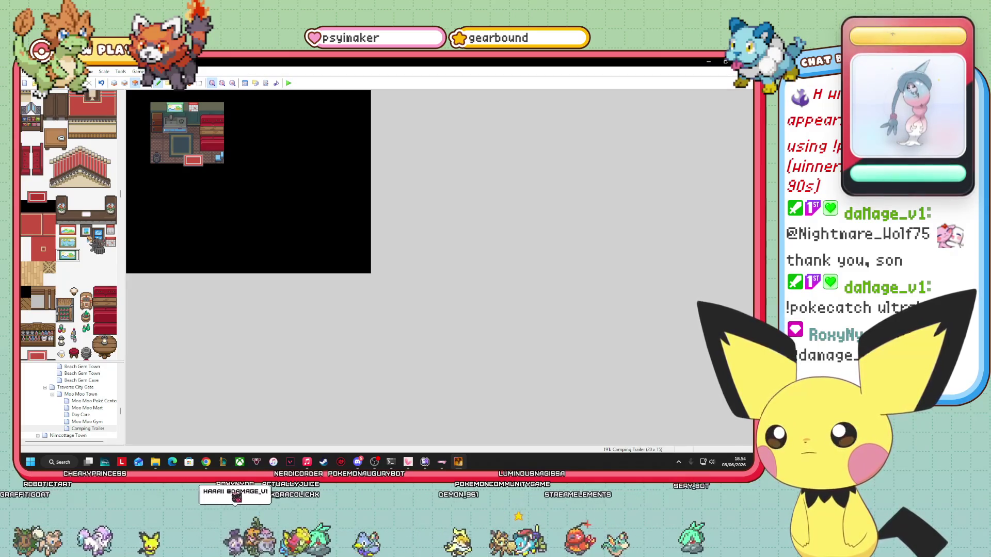
left_click(87, 268)
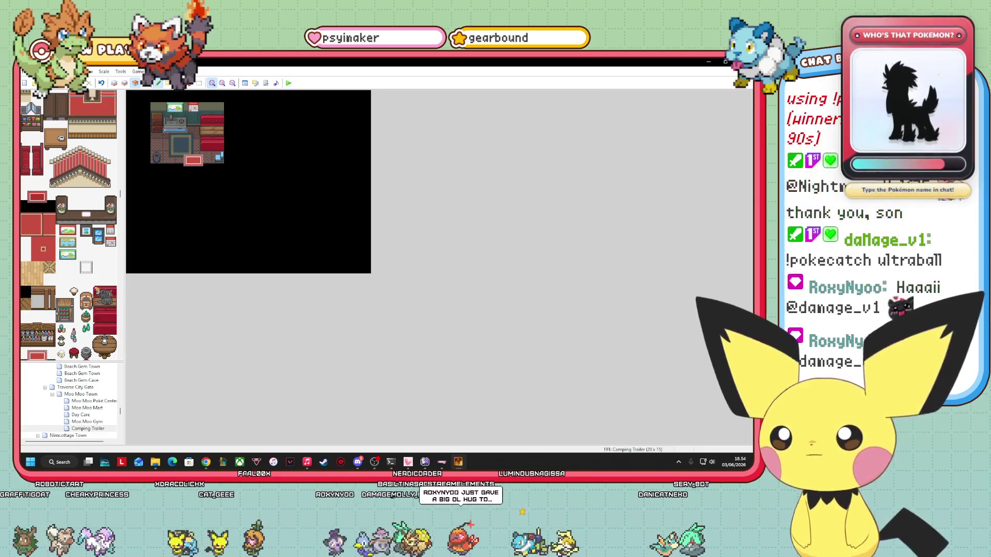
scroll(37, 94, "down", 10)
scroll(69, 226, "down", 5)
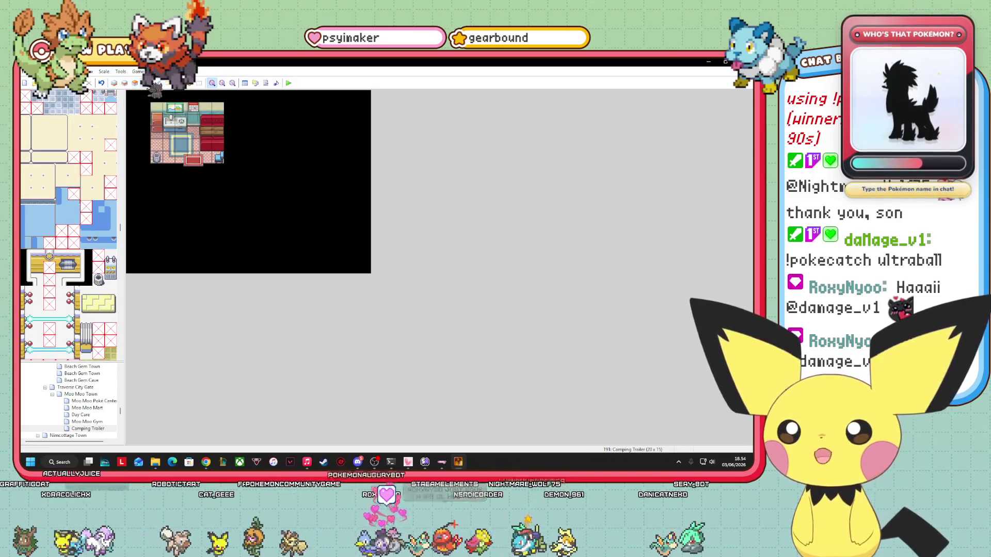
scroll(77, 409, "up", 5)
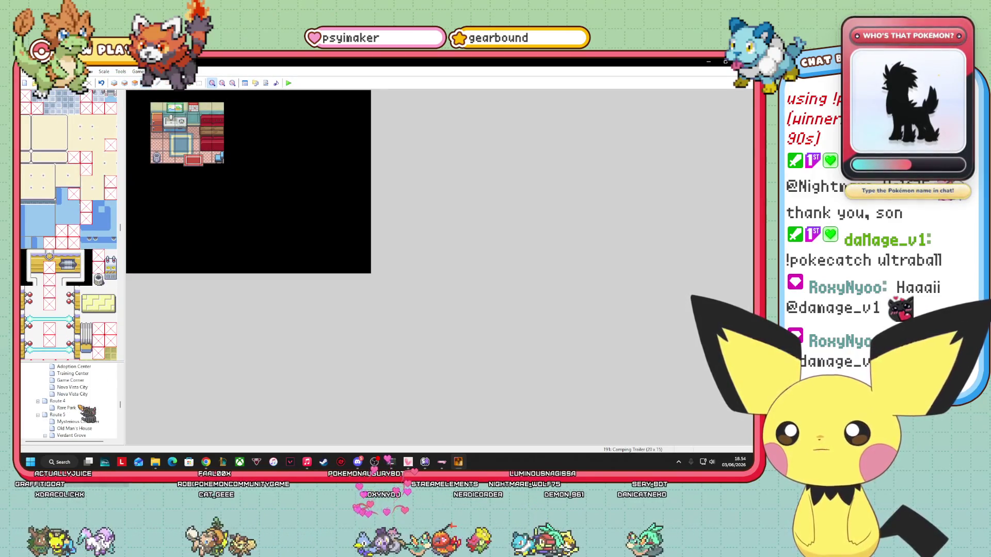
scroll(82, 411, "up", 10)
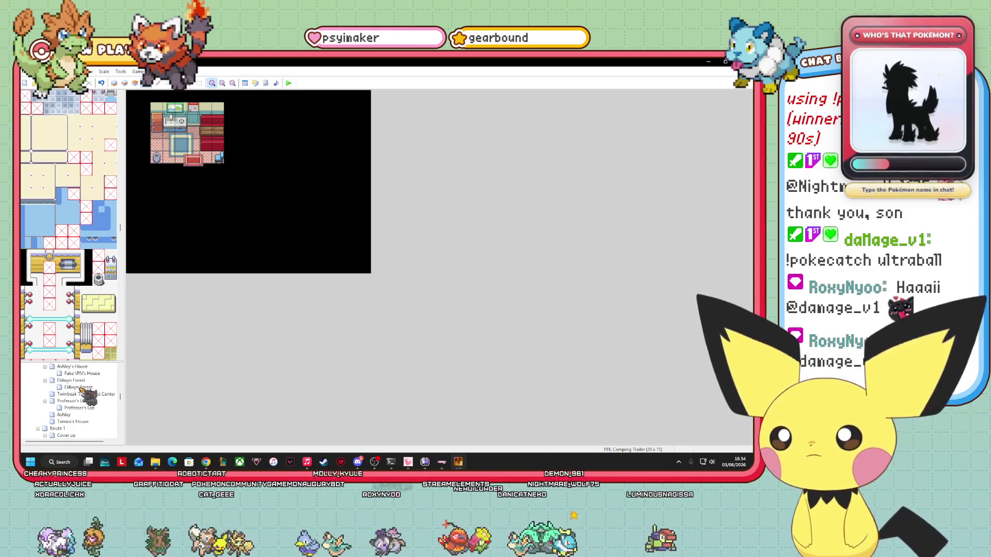
scroll(82, 389, "up", 2)
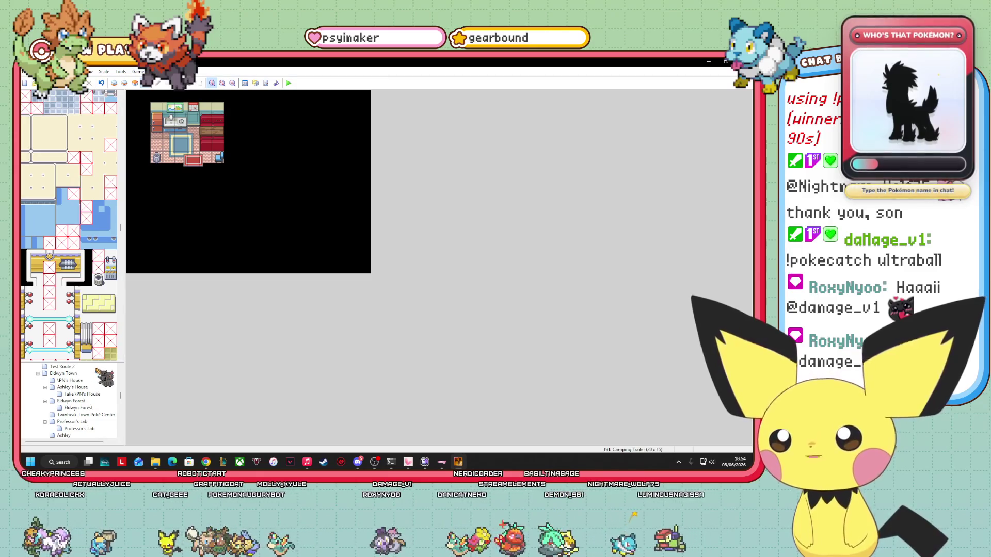
scroll(96, 377, "down", 10)
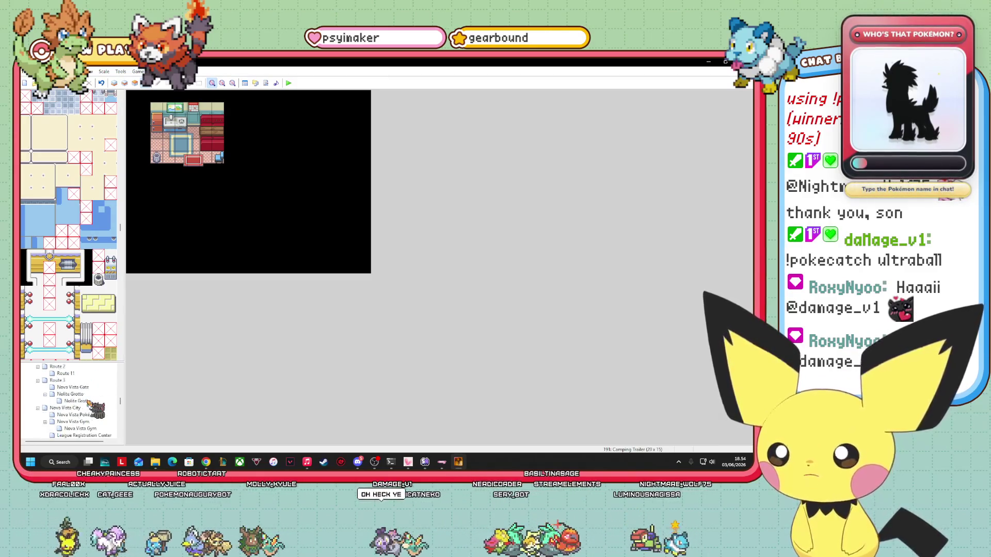
left_click(58, 380)
Step: Bring up the Route 3 cave entrance event's options, then scroll the map tree up toward Moo Moo Town
right_click(316, 271)
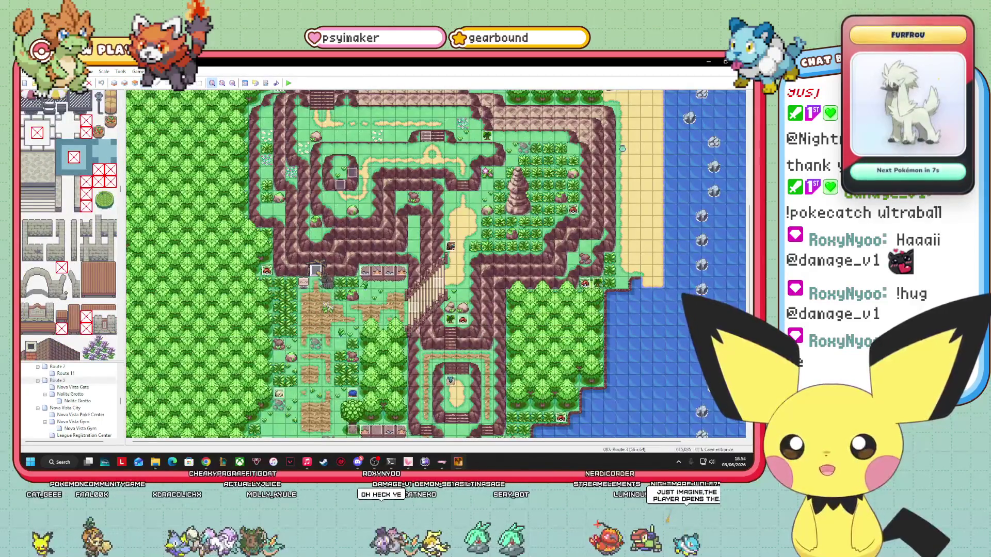
scroll(103, 392, "down", 10)
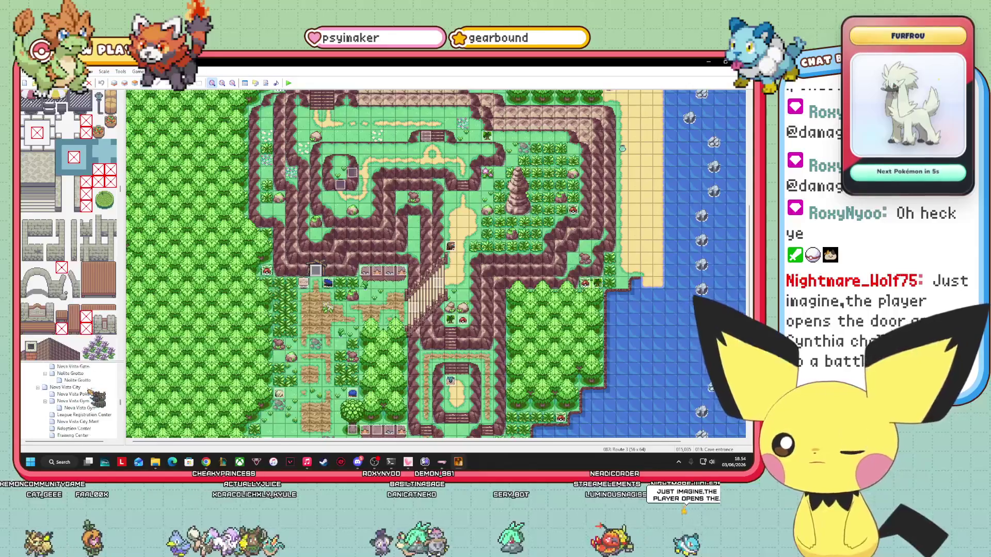
scroll(95, 397, "up", 1)
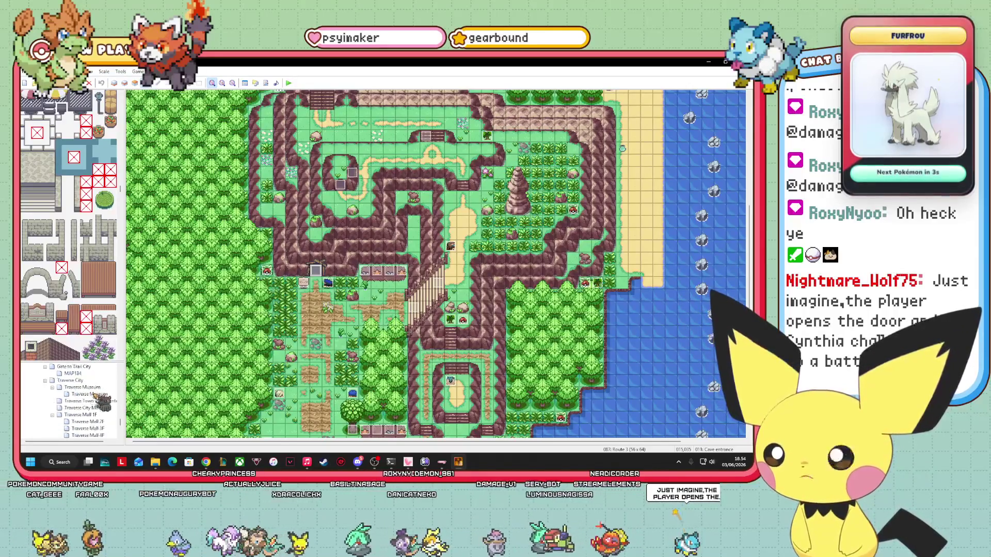
scroll(106, 410, "up", 5)
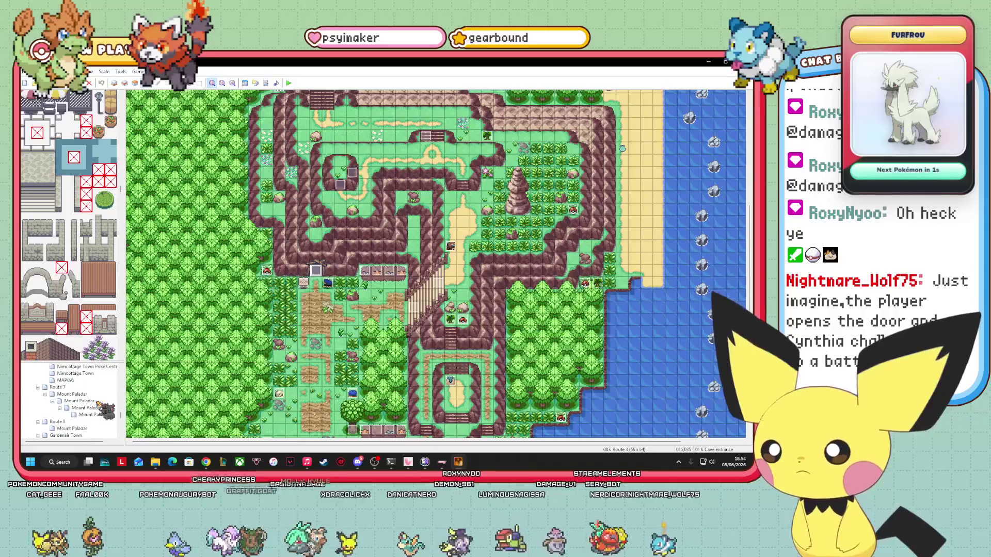
scroll(106, 410, "up", 3)
scroll(98, 411, "up", 9)
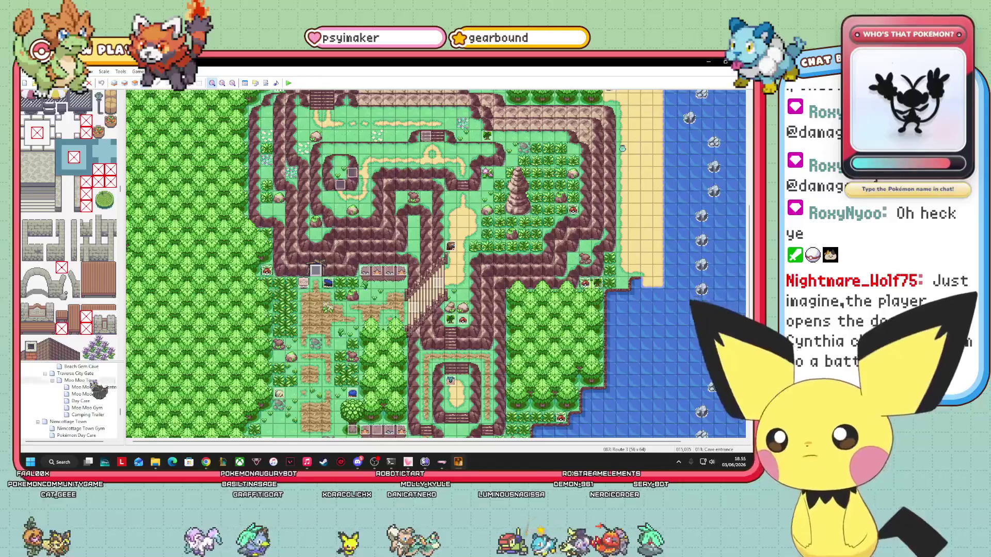
Step: Paste the copied cave entrance event at the red building's door in Moo Moo Town
left_click(83, 380)
right_click(635, 304)
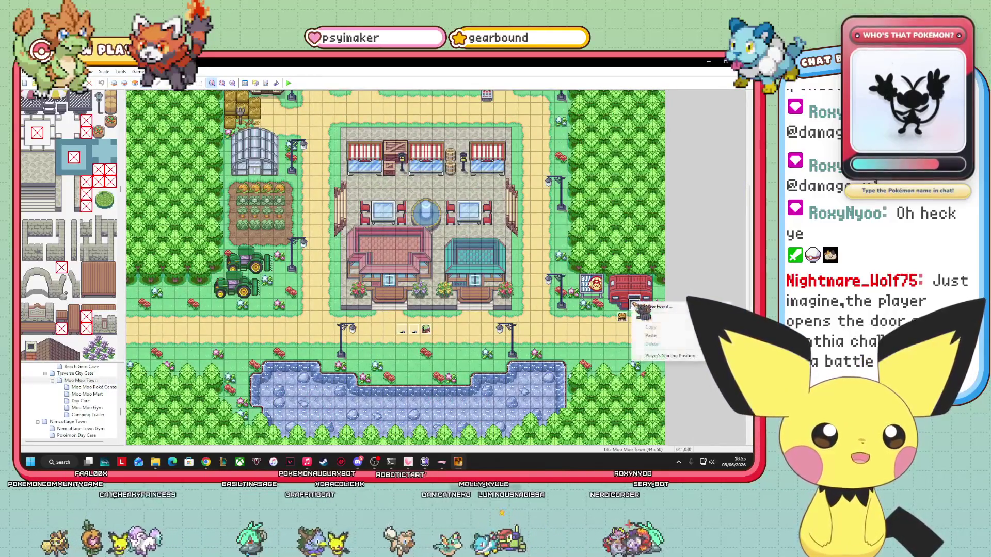
left_click(652, 335)
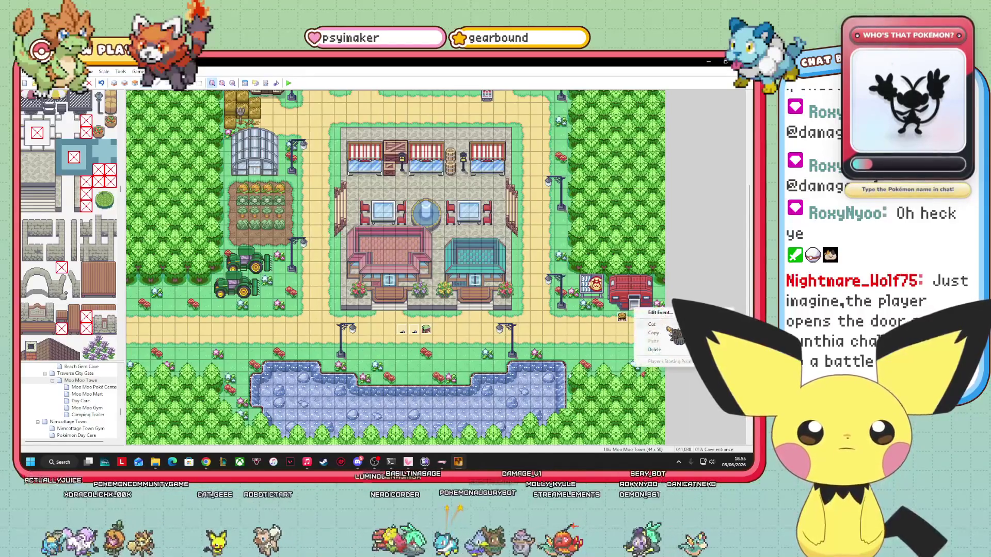
Step: Retarget the door event's Transfer Player to Camping Trailer (005,005) and apply
left_click(659, 313)
left_click(434, 209)
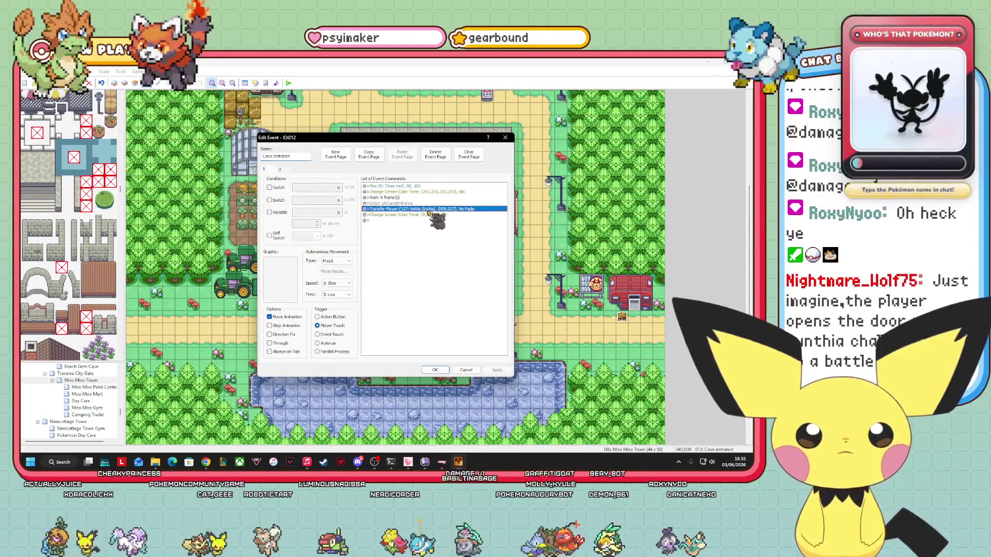
right_click(428, 211)
left_click(478, 225)
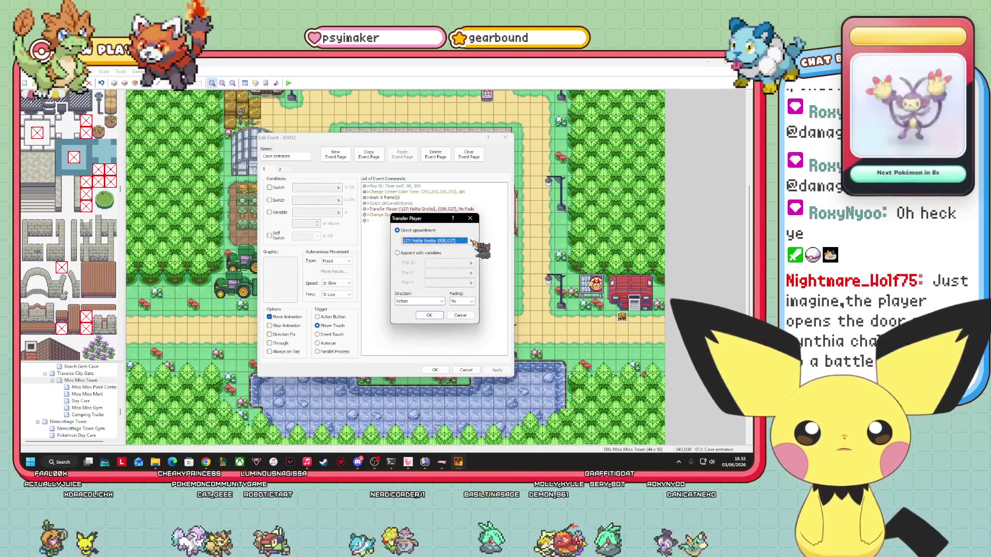
left_click(477, 241)
scroll(338, 333, "down", 4)
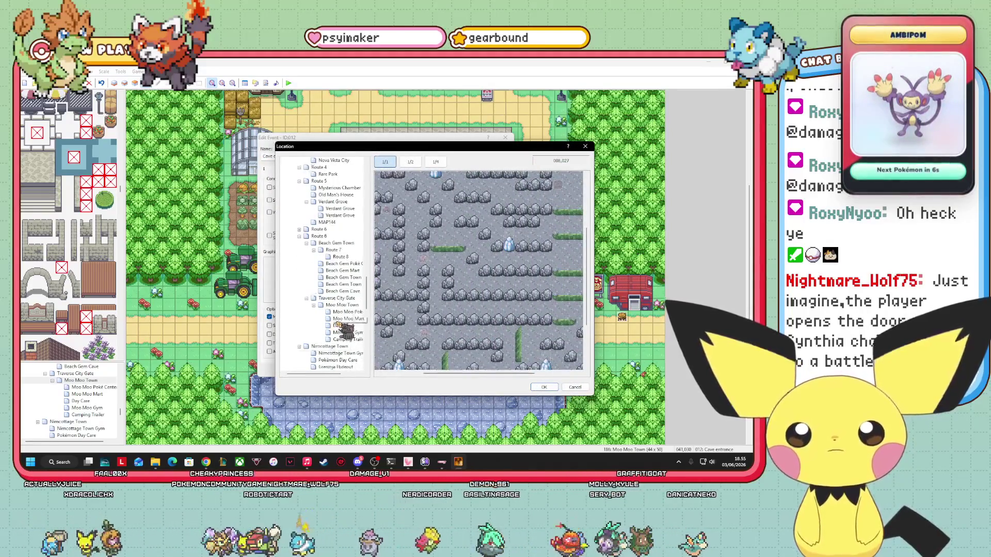
left_click(345, 340)
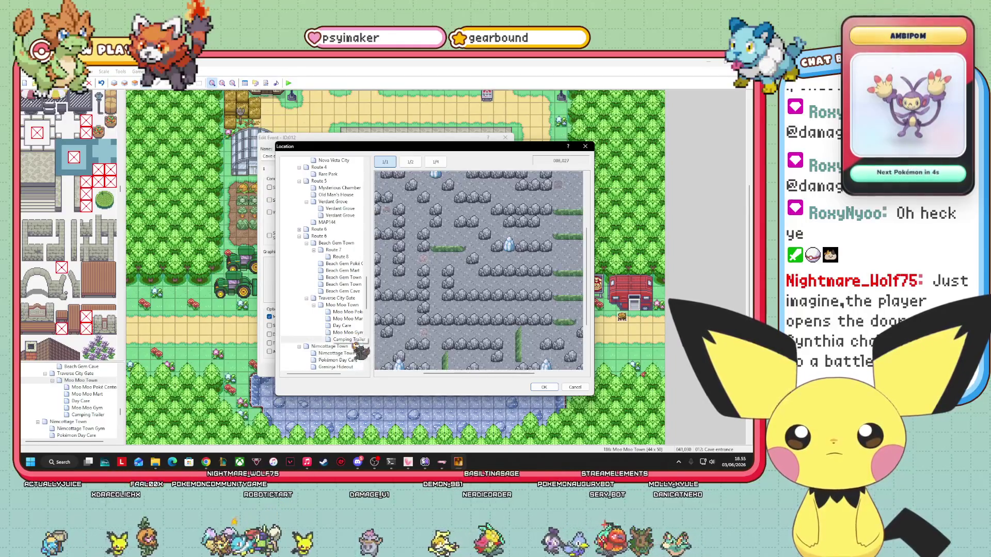
left_click(552, 388)
left_click(429, 315)
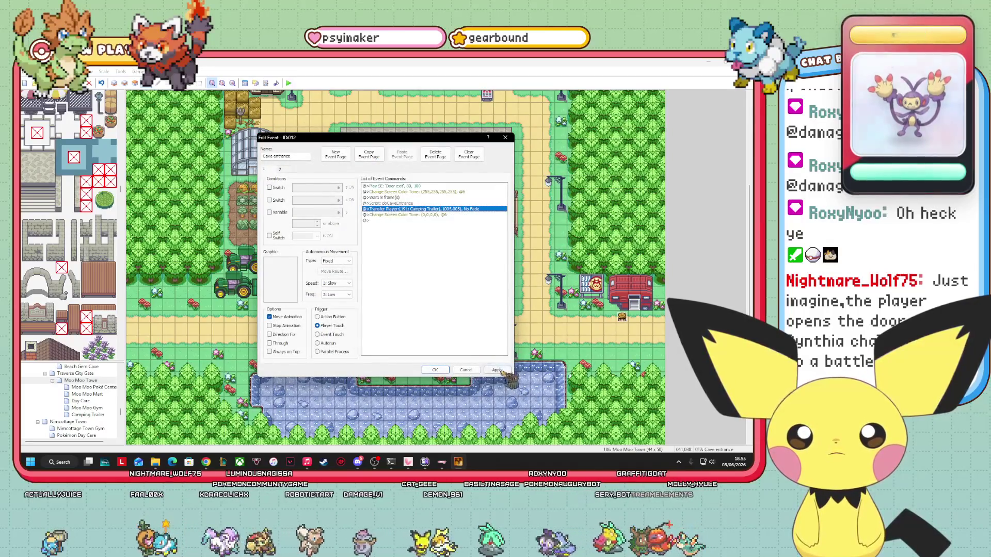
left_click(434, 370)
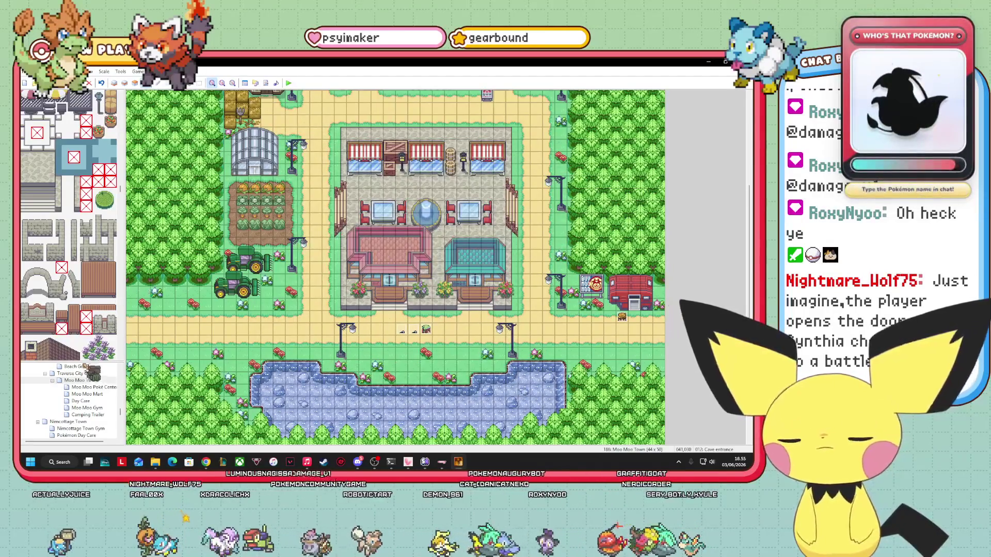
scroll(83, 392, "down", 5)
Step: Copy the Exit south door event from the small Nolite Grotto room
scroll(78, 395, "up", 3)
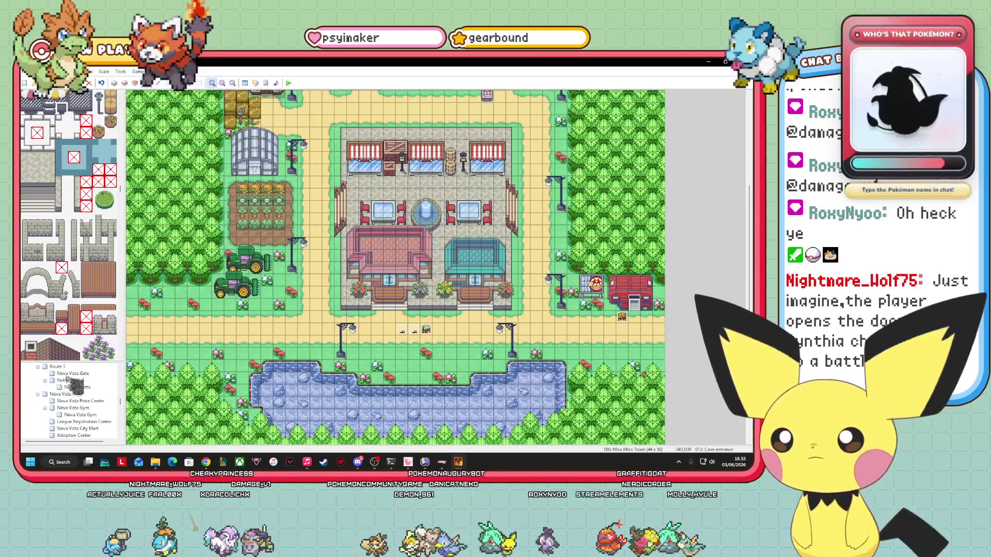
left_click(58, 367)
left_click(83, 387)
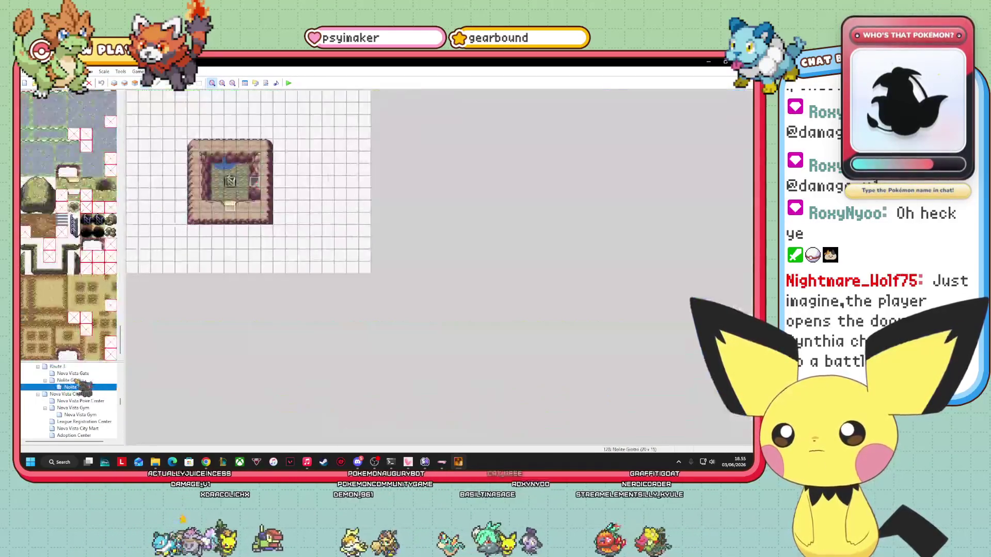
left_click(78, 381)
left_click(93, 388)
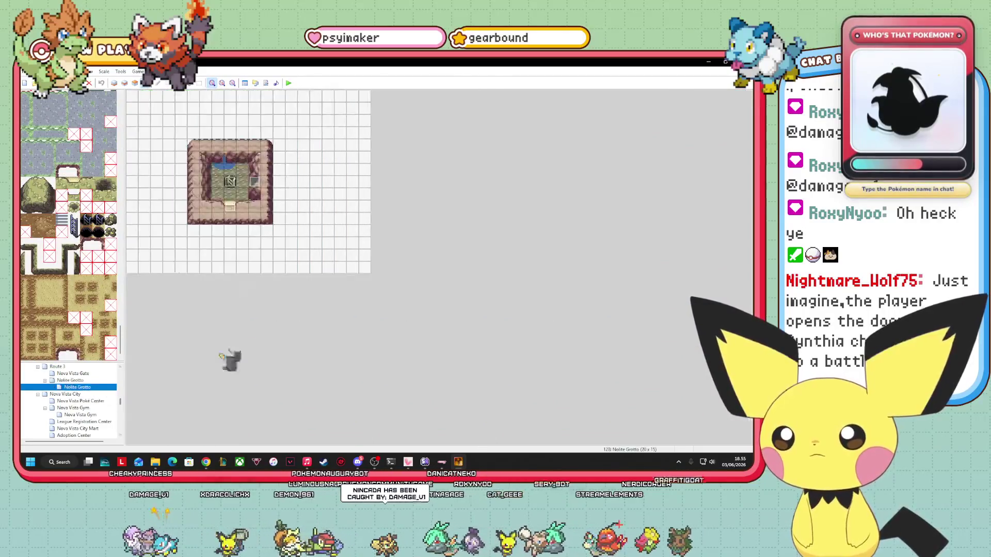
right_click(230, 207)
left_click(267, 234)
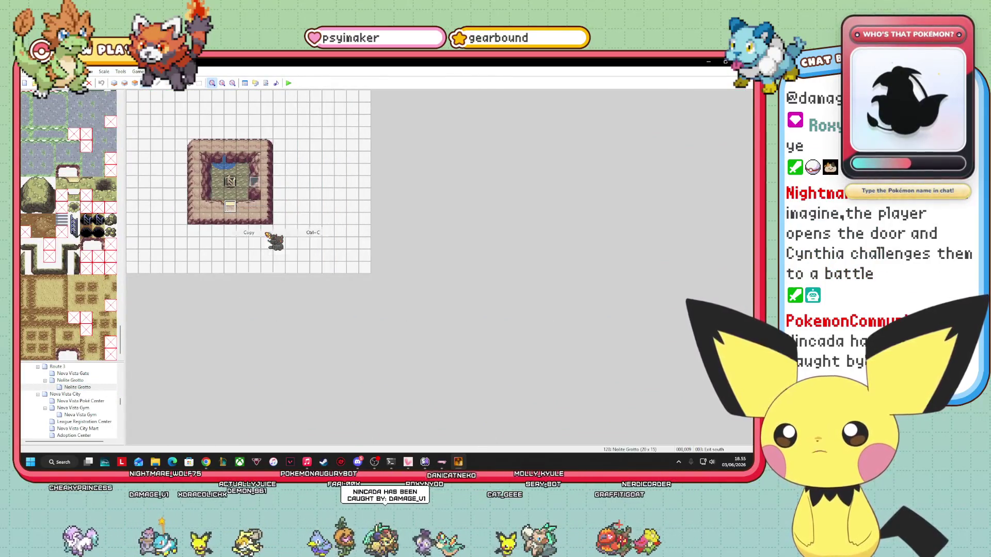
Step: Scroll the map tree and reopen the Camping Trailer map
scroll(82, 411, "down", 5)
scroll(70, 400, "down", 10)
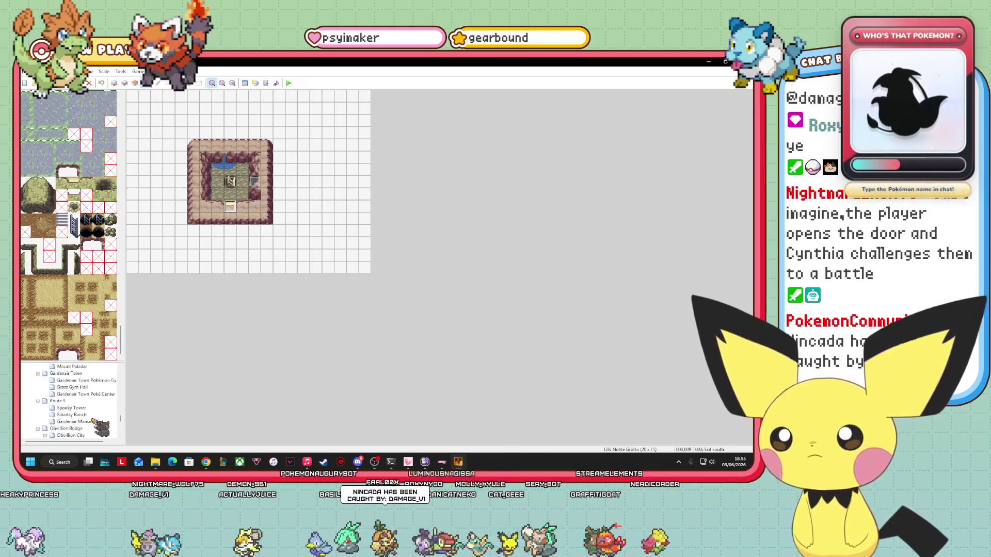
scroll(93, 421, "down", 10)
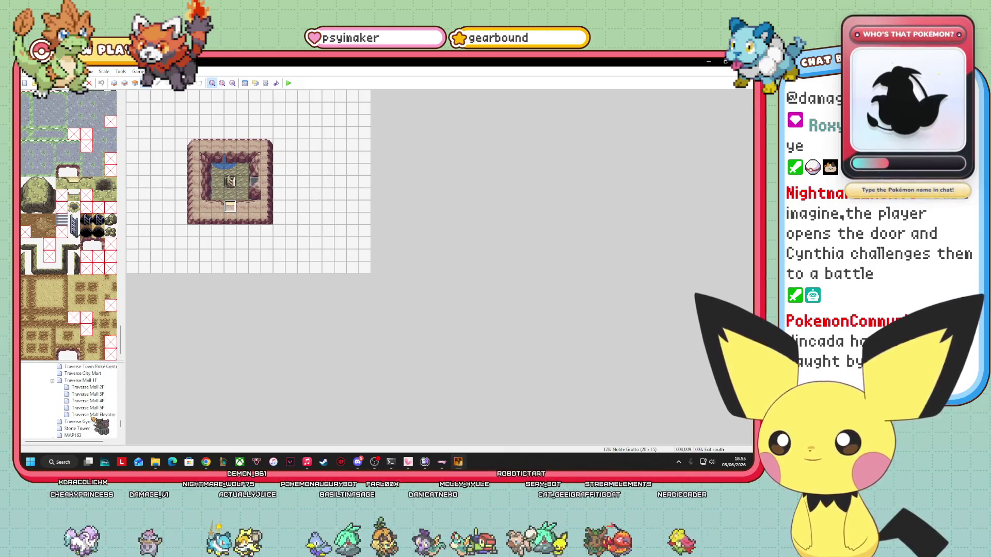
scroll(94, 417, "up", 2)
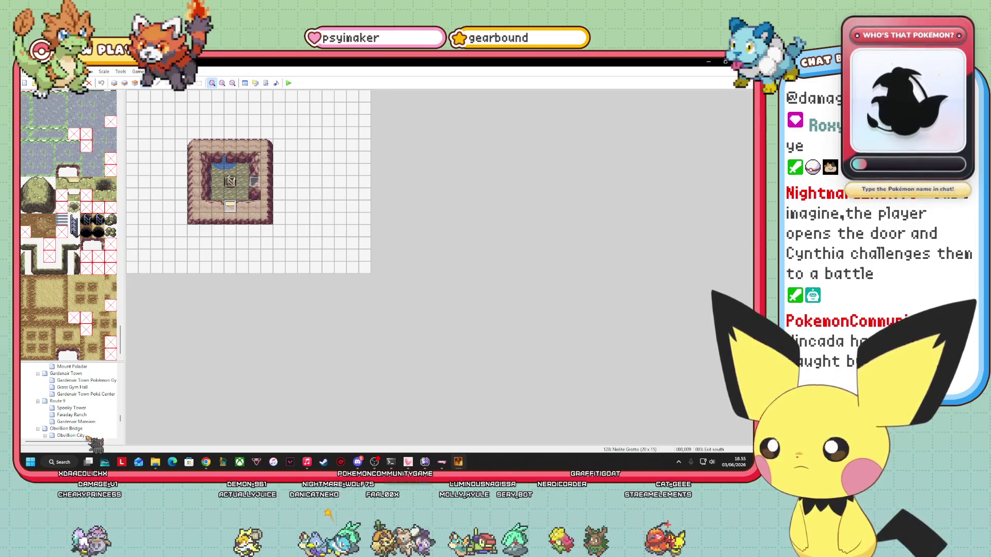
scroll(100, 409, "up", 3)
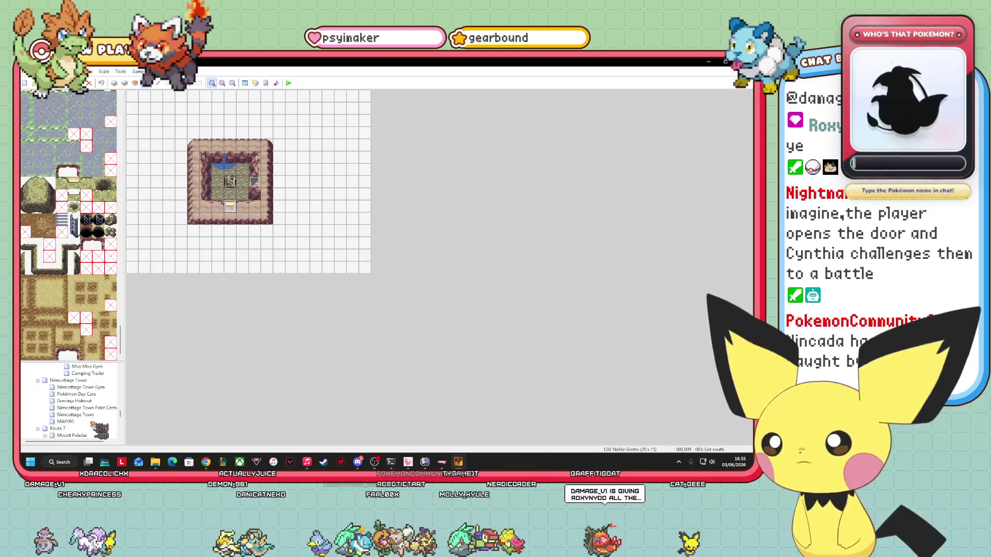
scroll(106, 392, "up", 1)
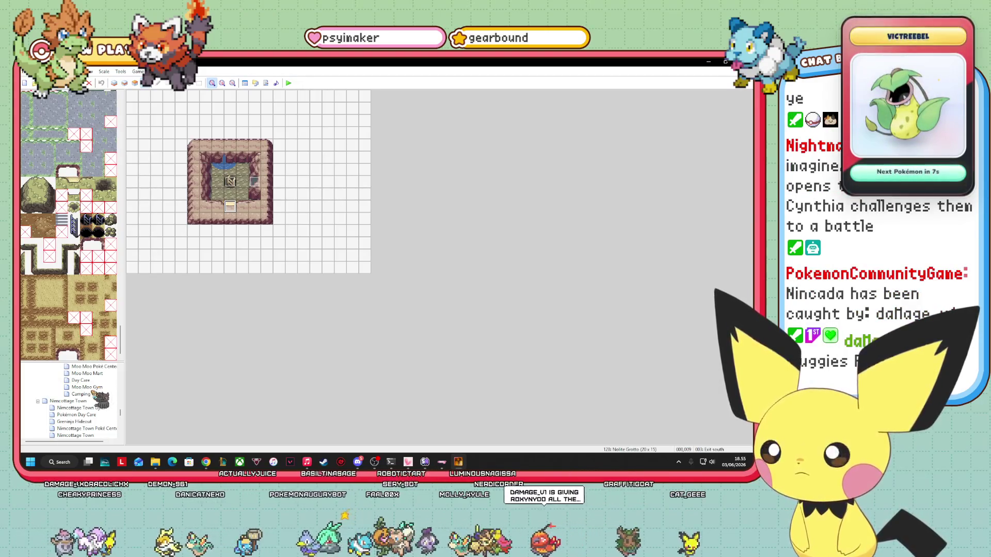
left_click(95, 394)
Step: Paste the copied exit event at the trailer door and edit its Transfer Player command
right_click(192, 169)
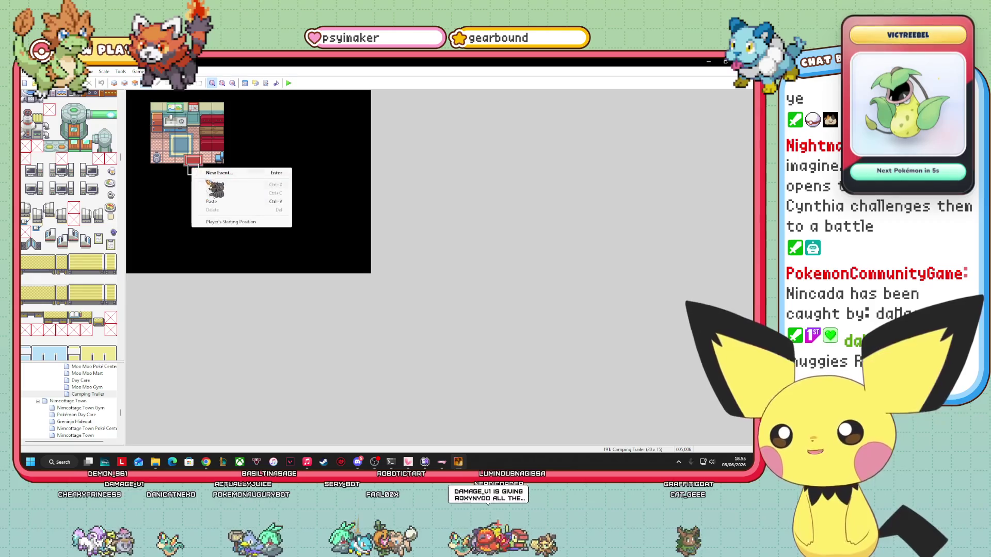
left_click(209, 176)
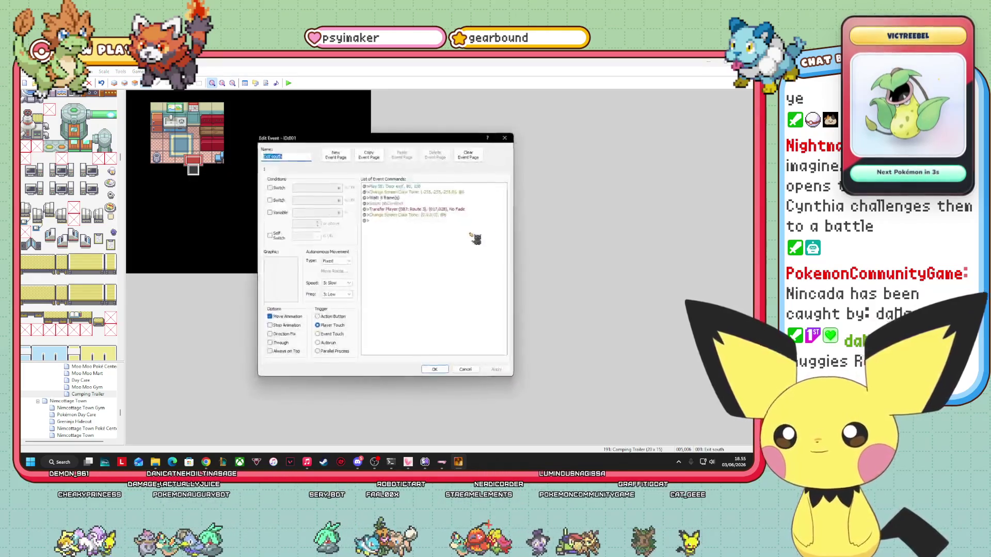
left_click(464, 209)
right_click(463, 209)
left_click(480, 217)
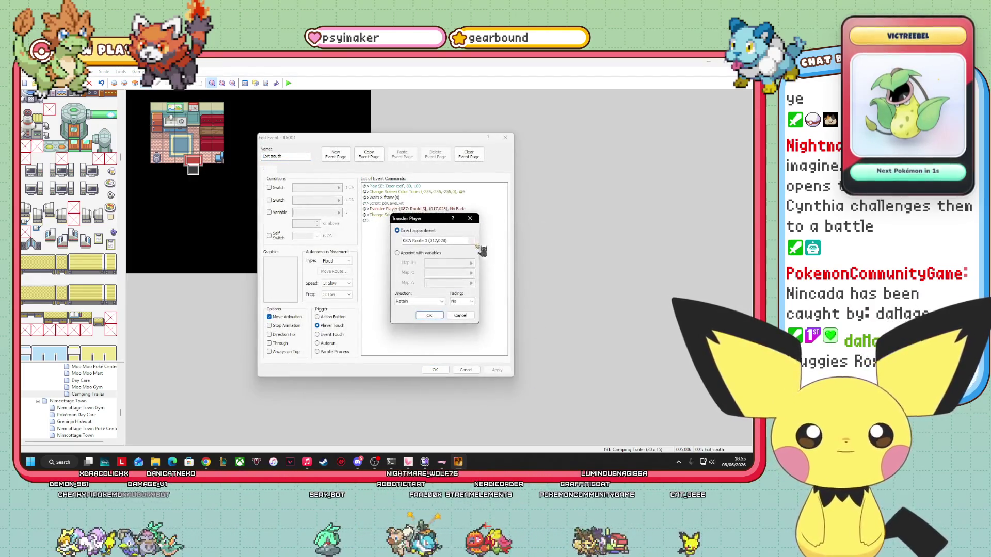
Step: Set the transfer destination to Moo Moo Town at 041,030 and save the event
left_click(471, 241)
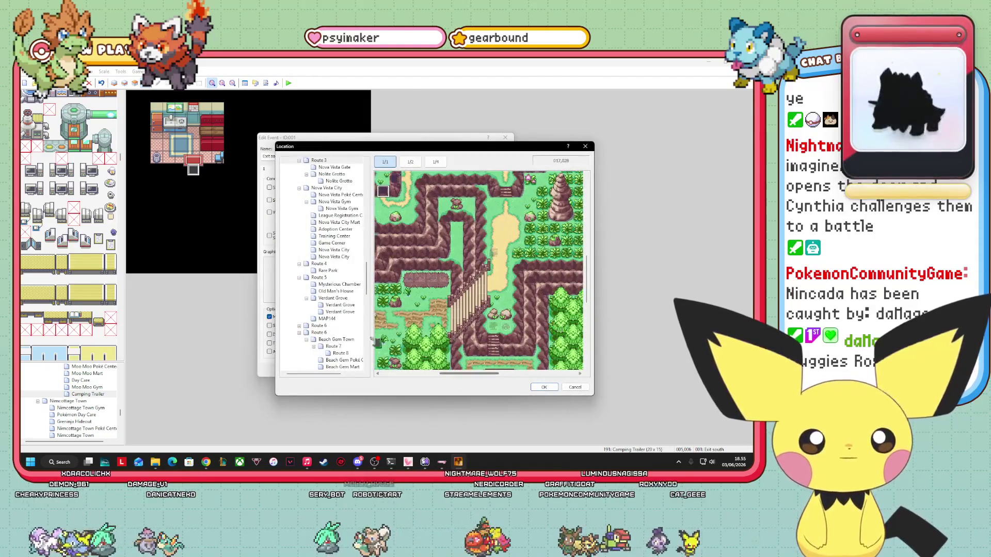
scroll(351, 338, "down", 10)
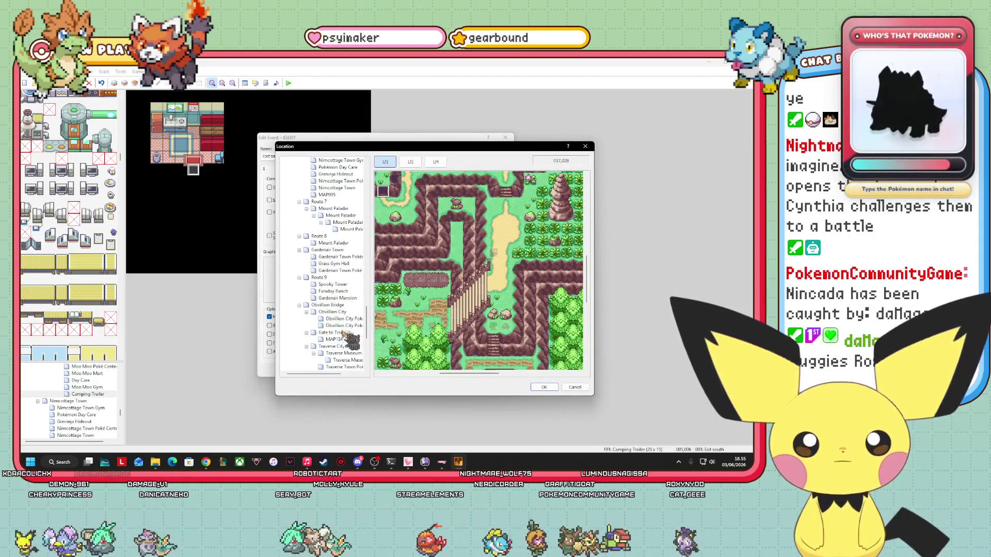
scroll(356, 222, "up", 2)
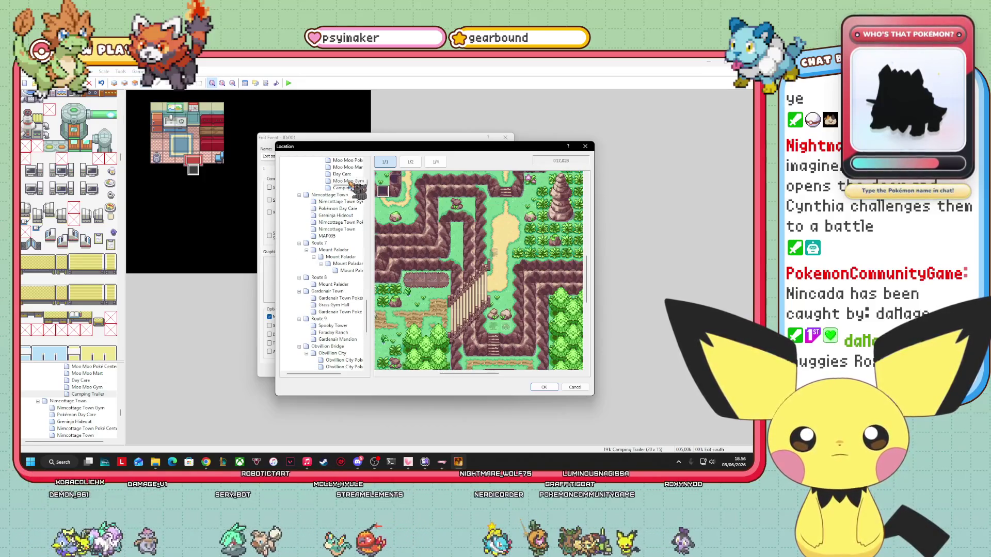
scroll(357, 190, "up", 2)
left_click(341, 195)
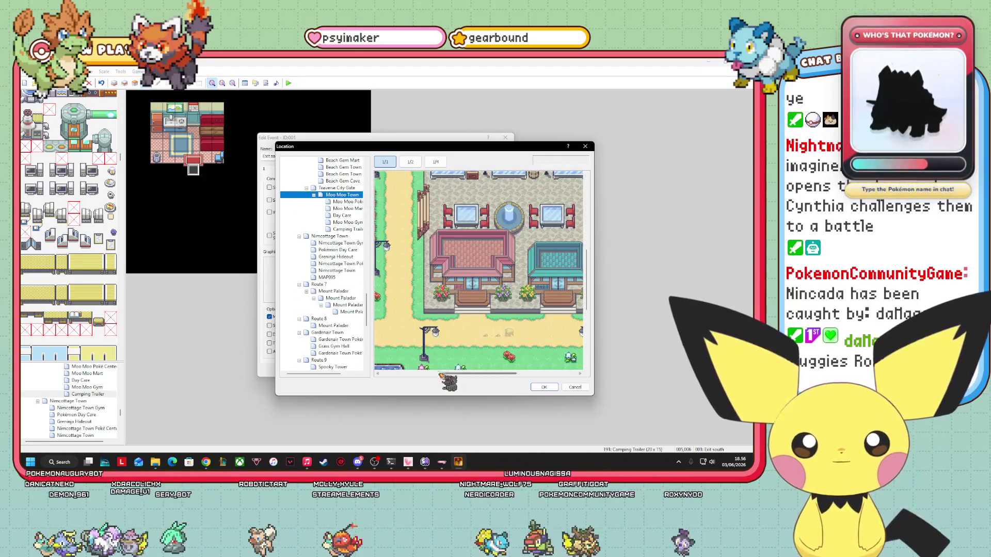
left_click(552, 305)
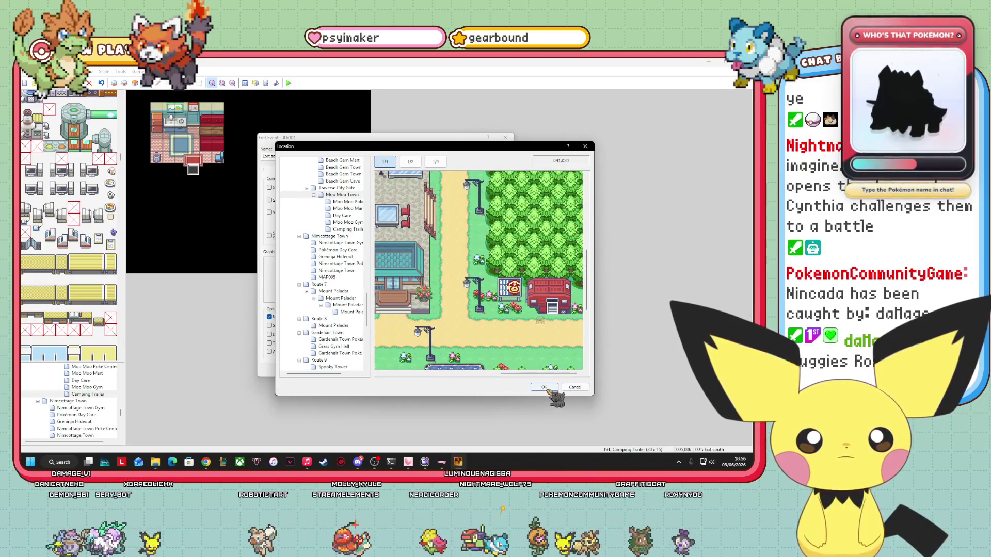
left_click(545, 387)
left_click(440, 321)
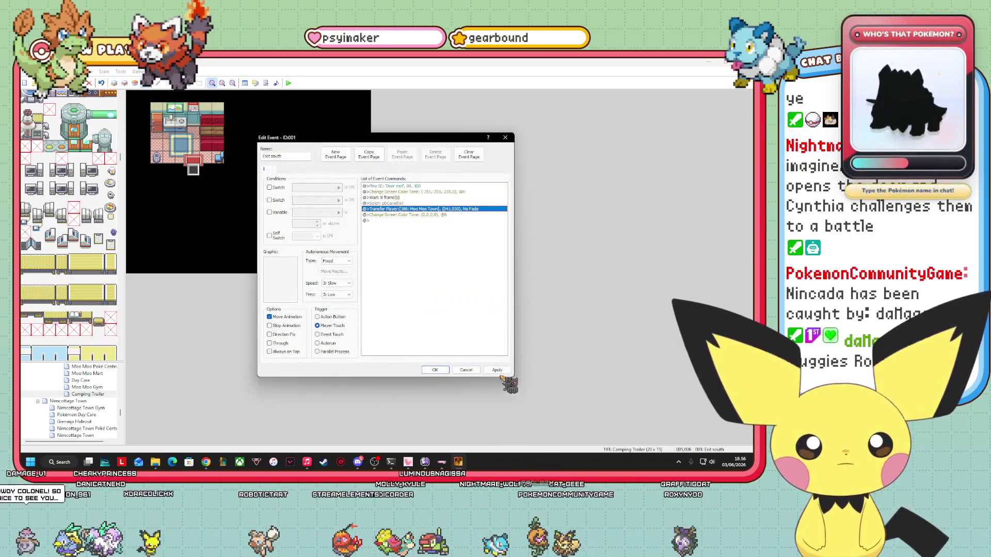
left_click(436, 370)
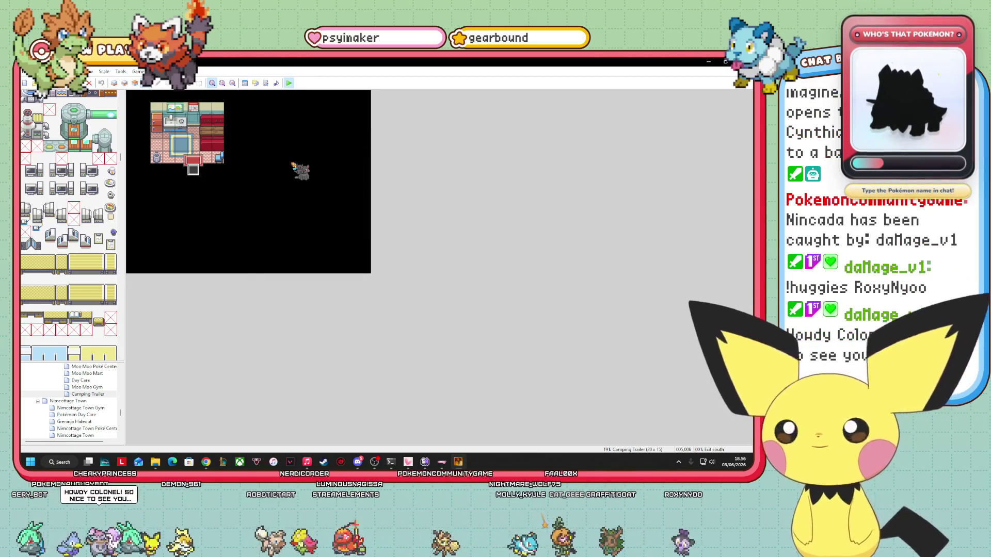
Step: Launch a Pokémon Augury playtest and continue the saved game in Moo Moo Town
left_click(289, 84)
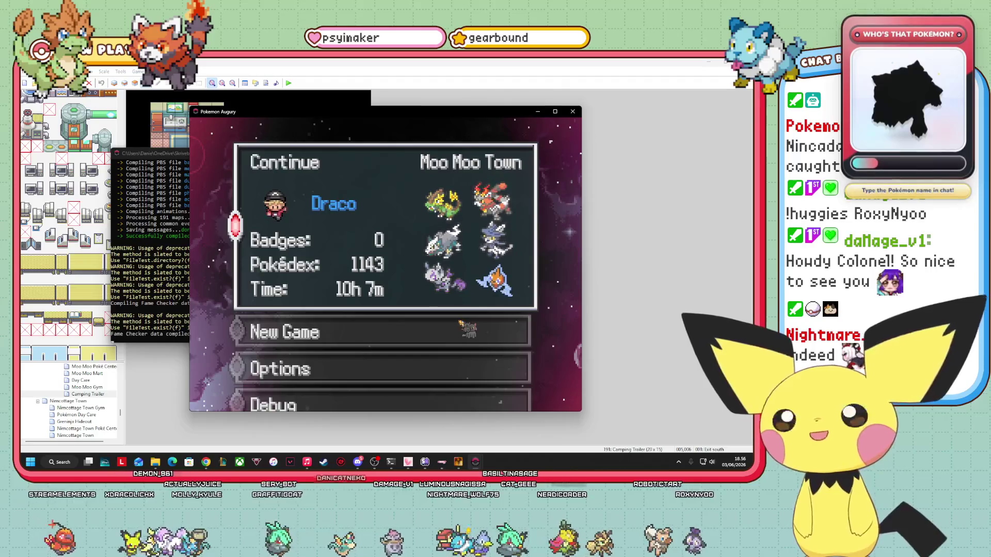
key("Return")
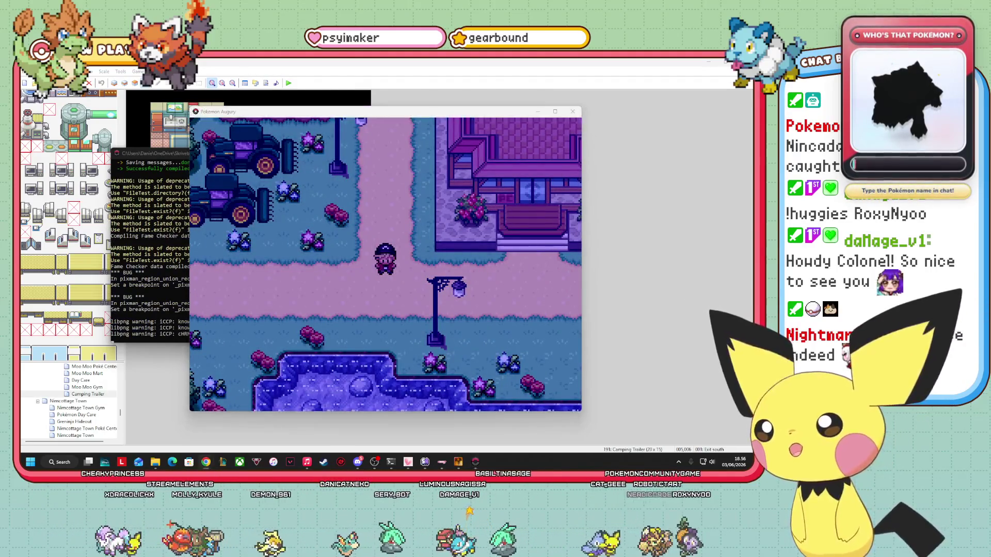
Step: Walk the player right along the path and into the Camping Trailer through its door
left_click(452, 376)
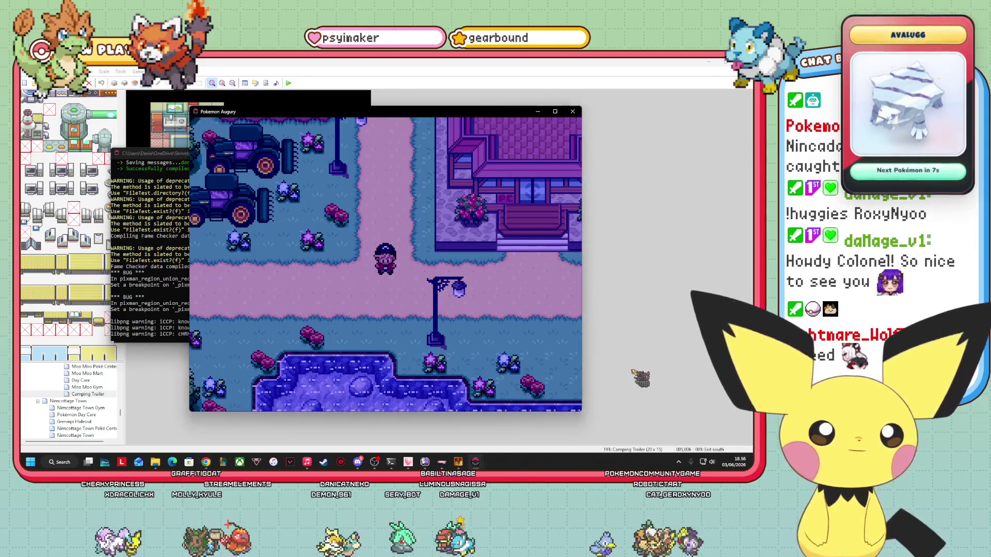
key("Up")
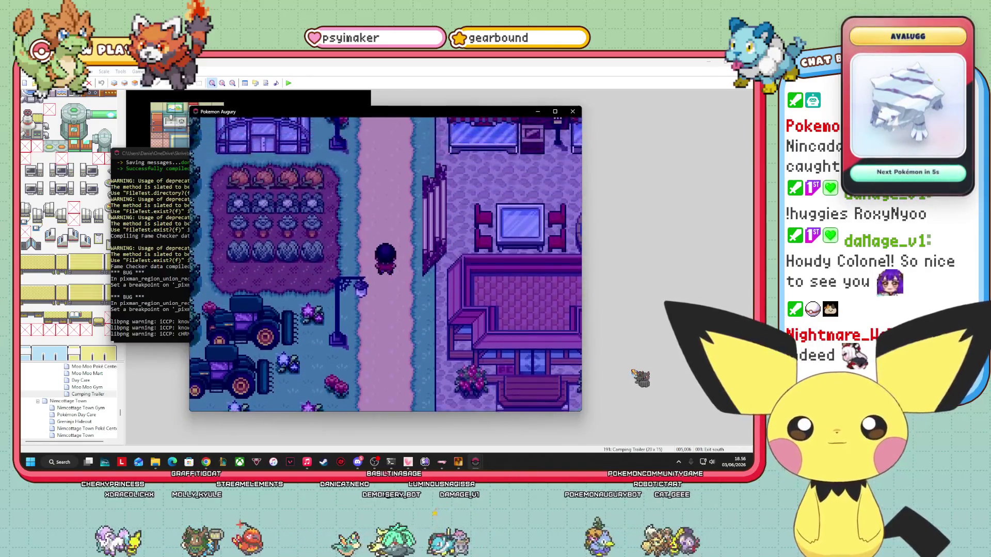
key("Down")
key("Down")
key("Left")
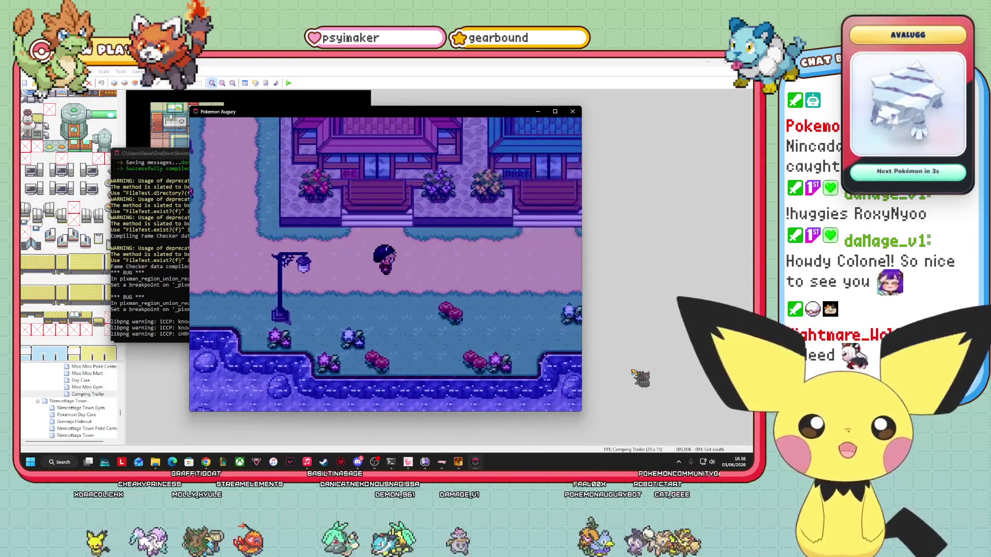
key("Right")
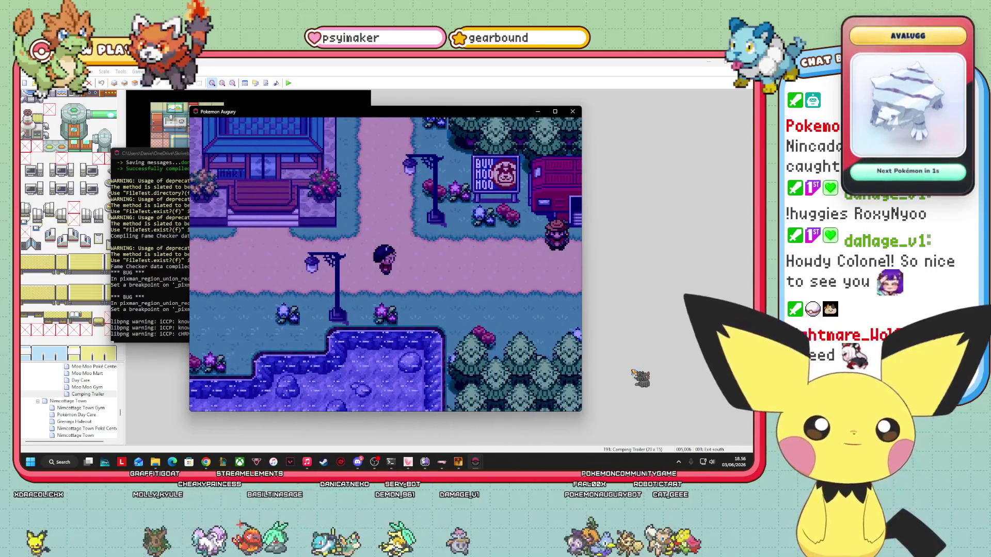
key("Right")
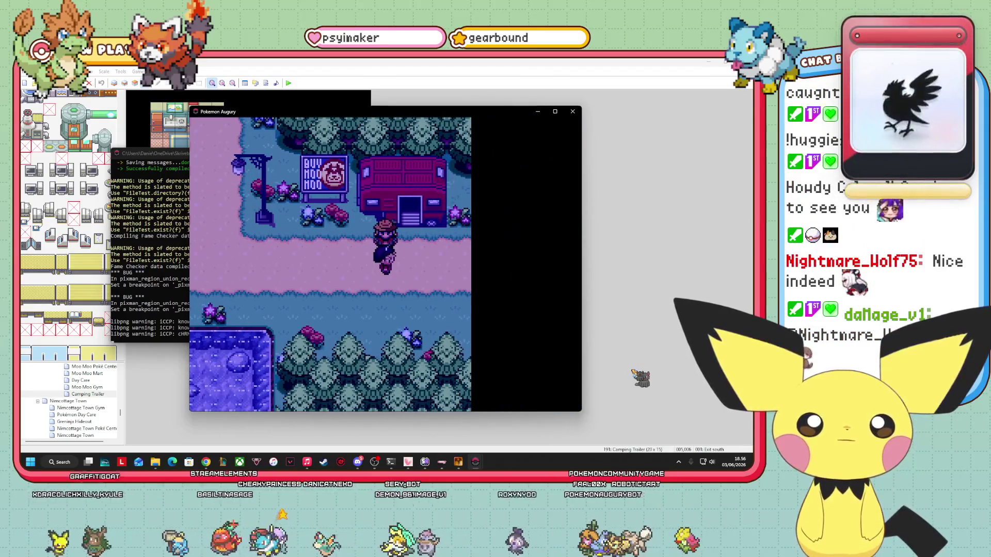
key("Right")
key("Up")
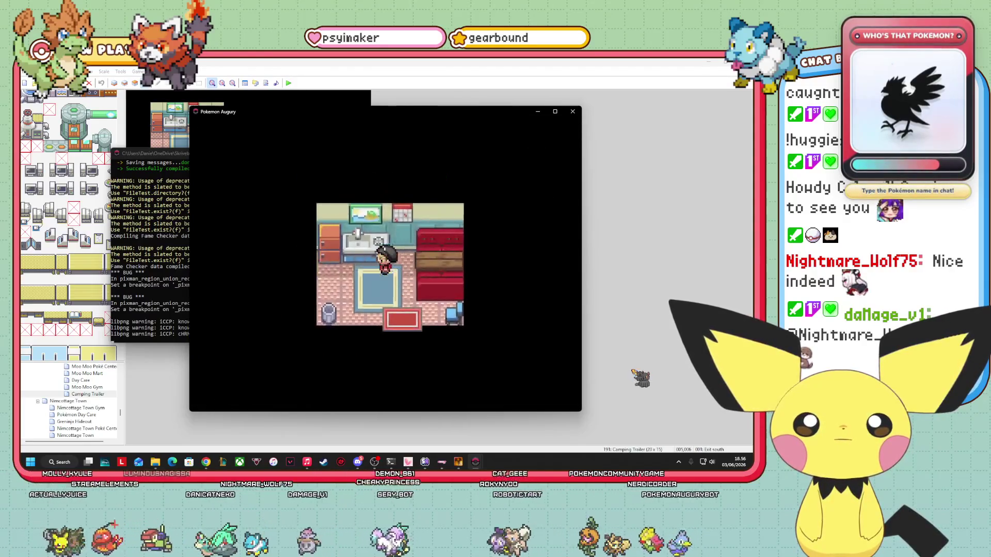
Step: Walk around the trailer interior, then exit via the mat into Moo Moo Town
key("Left")
key("Down")
key("Left")
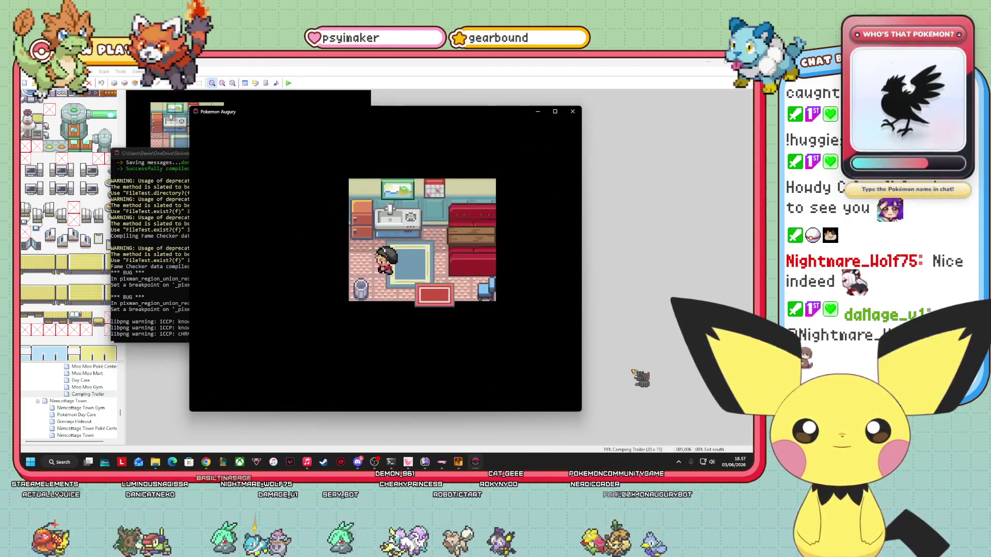
key("Left")
key("Up")
key("Left")
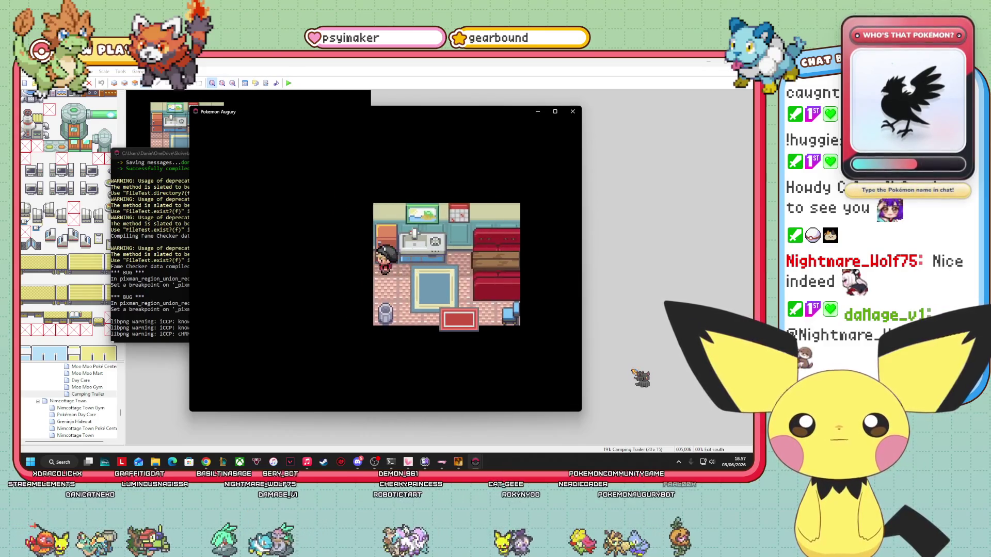
key("Right")
key("Down")
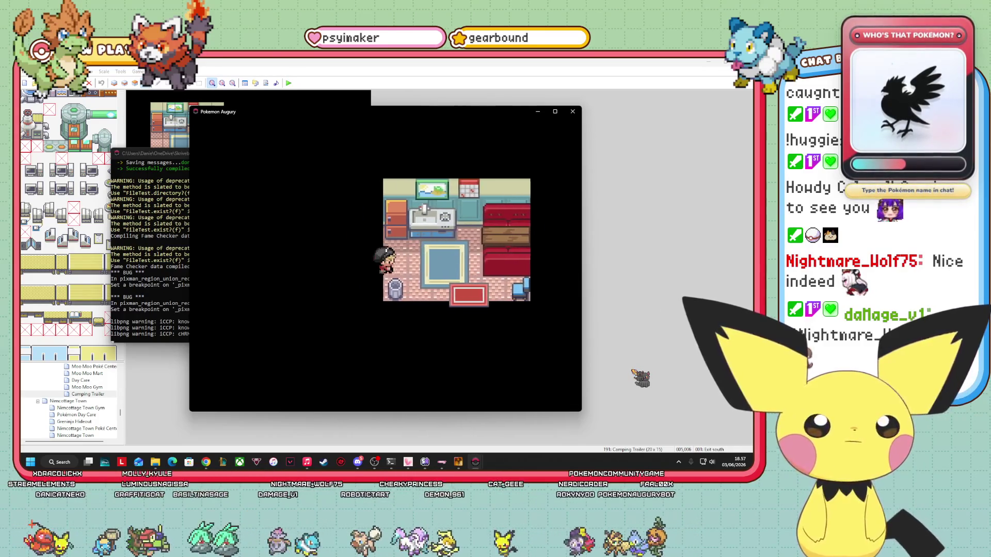
key("Right")
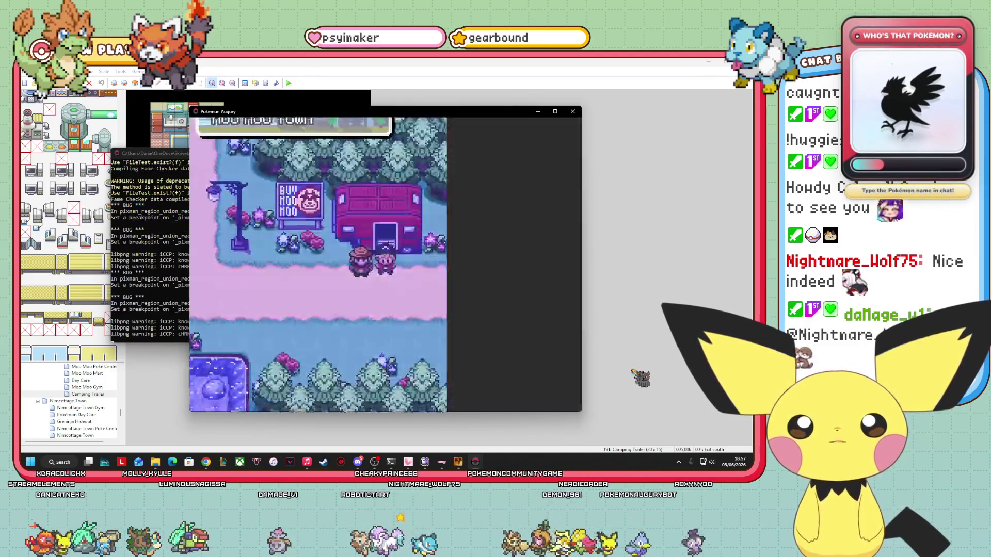
key("Up")
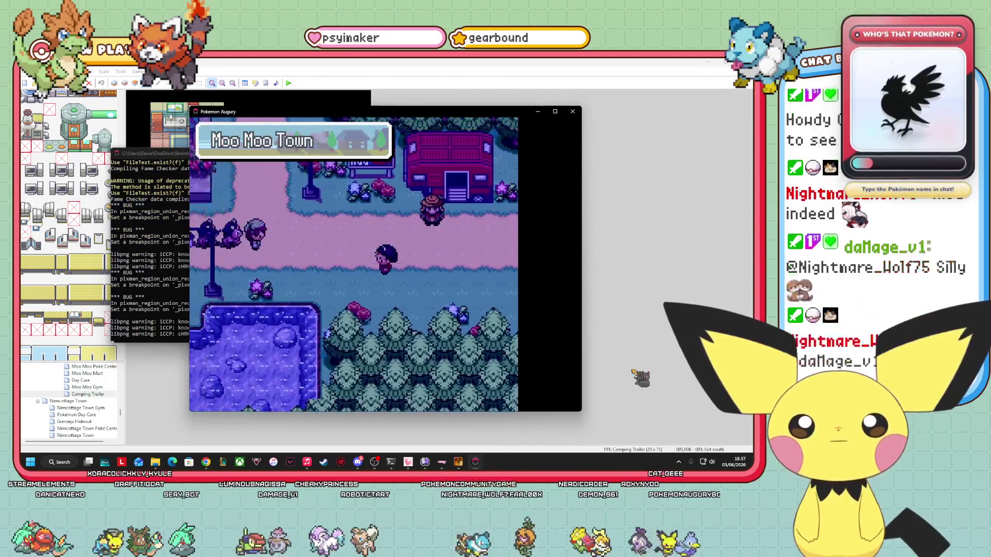
key("Up")
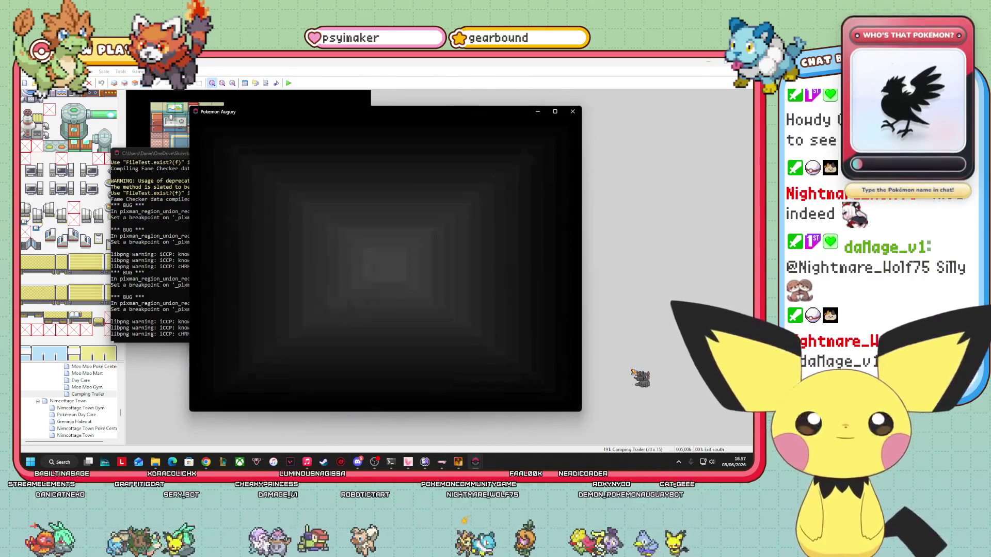
key("Up")
key("Up")
key("Up")
key("Left")
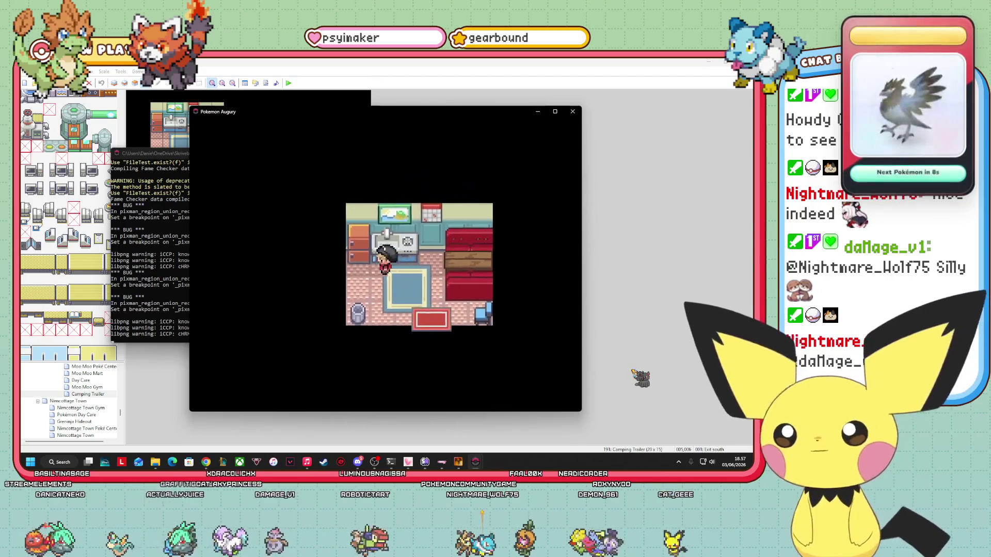
key("Down")
key("Down")
key("Down")
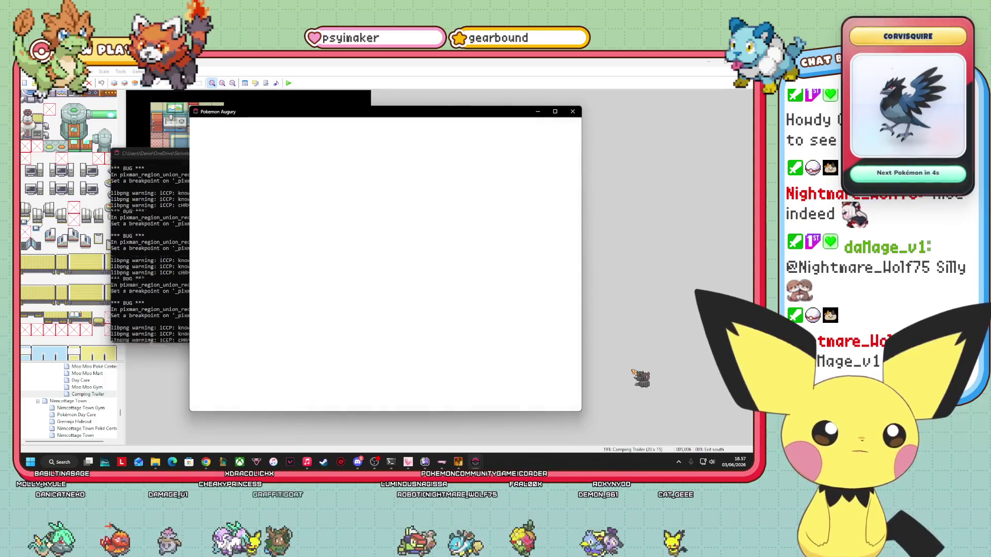
key("Down")
key("Up")
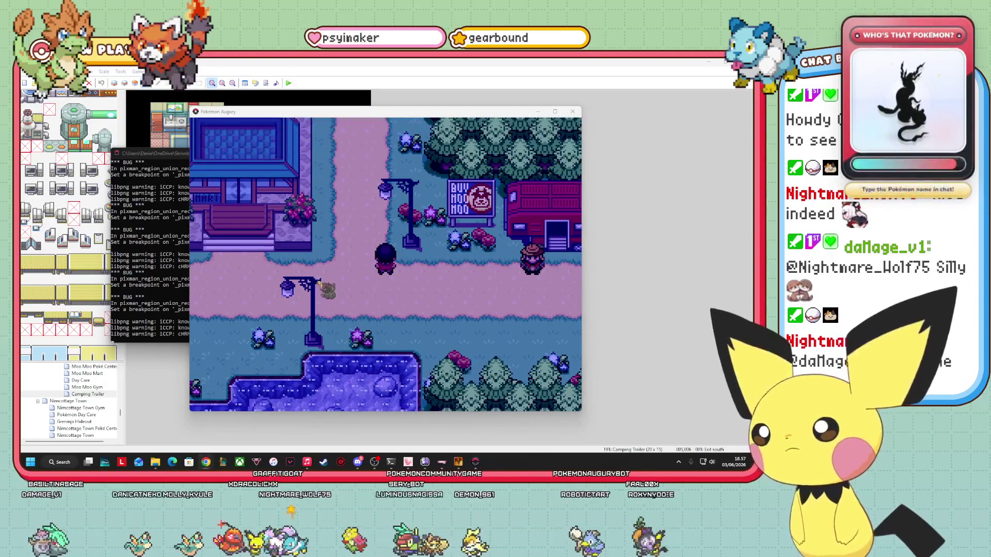
Step: Walk back to the trailer and enter through its door again
left_click(503, 258)
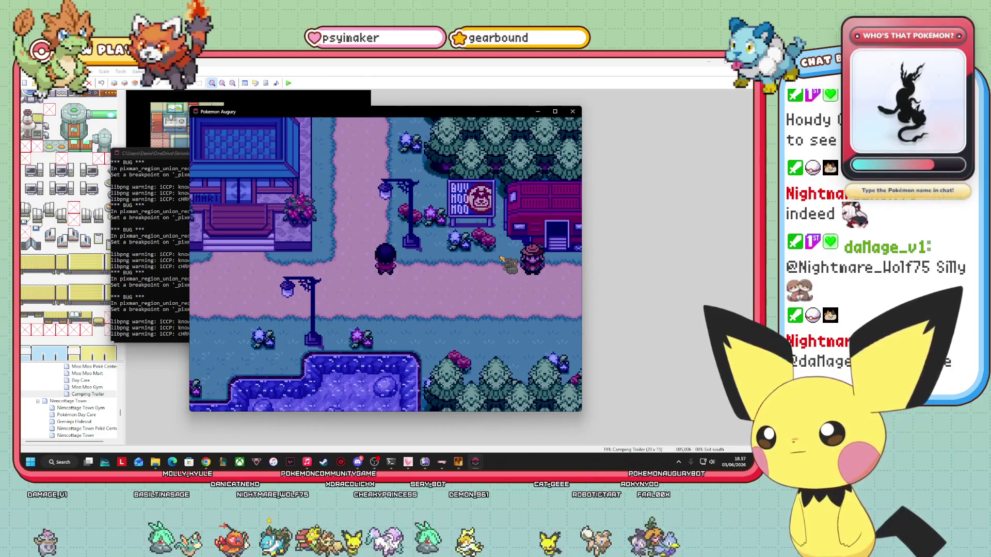
key("Right")
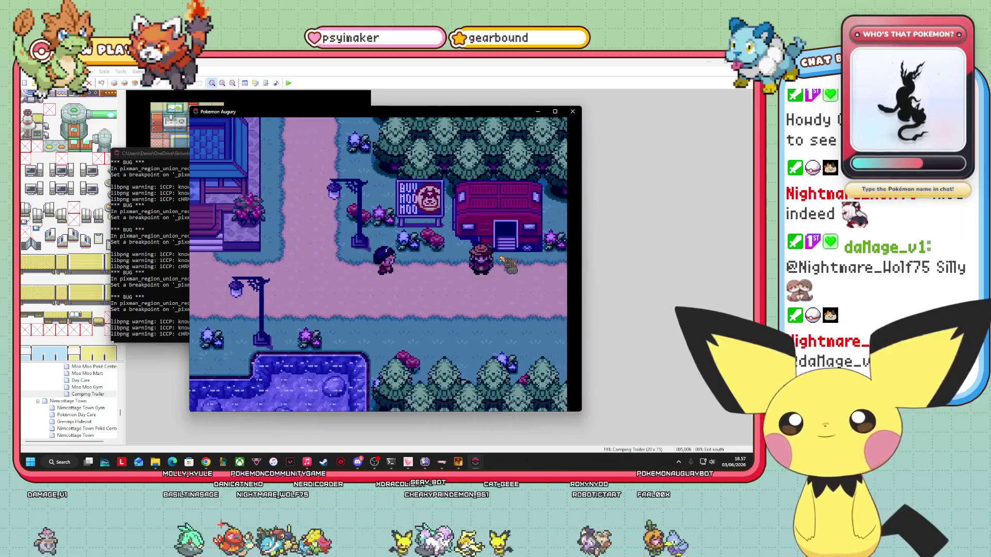
key("Down")
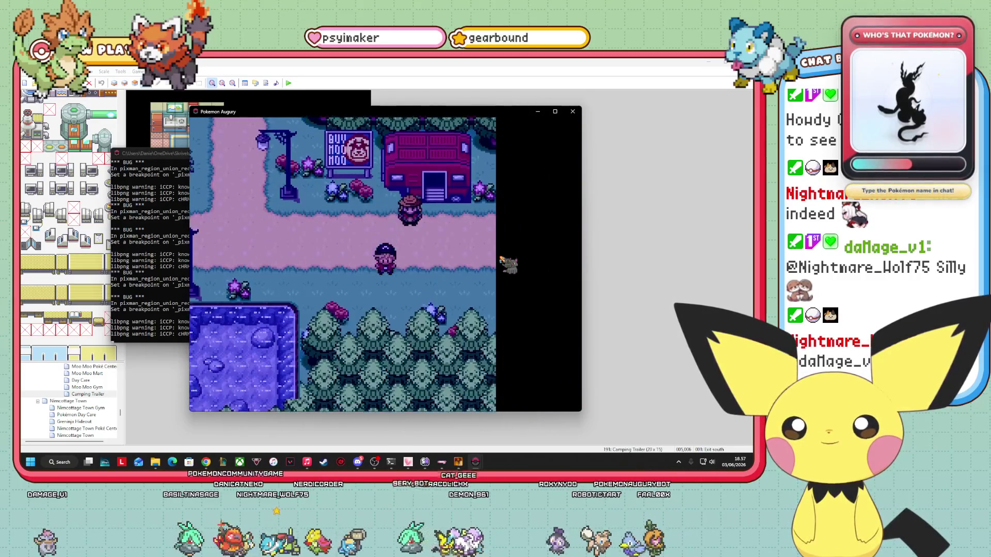
key("Right")
key("Up")
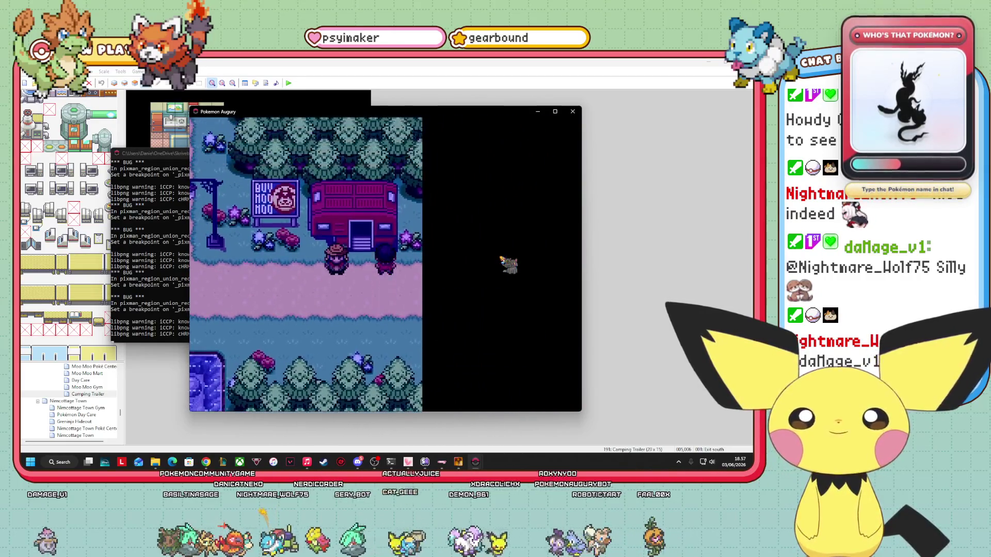
key("Up")
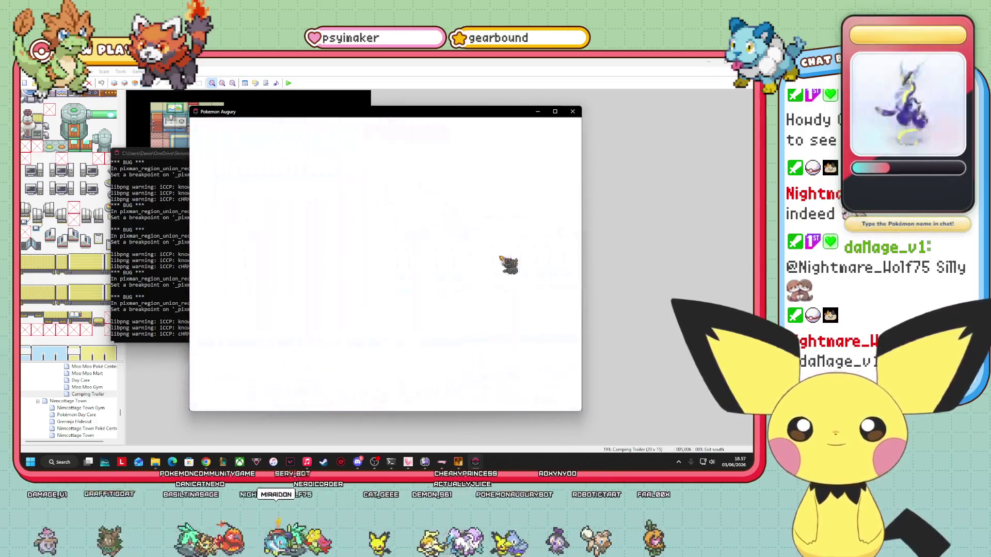
Step: Walk around inside the trailer once more and step out into town
key("Left")
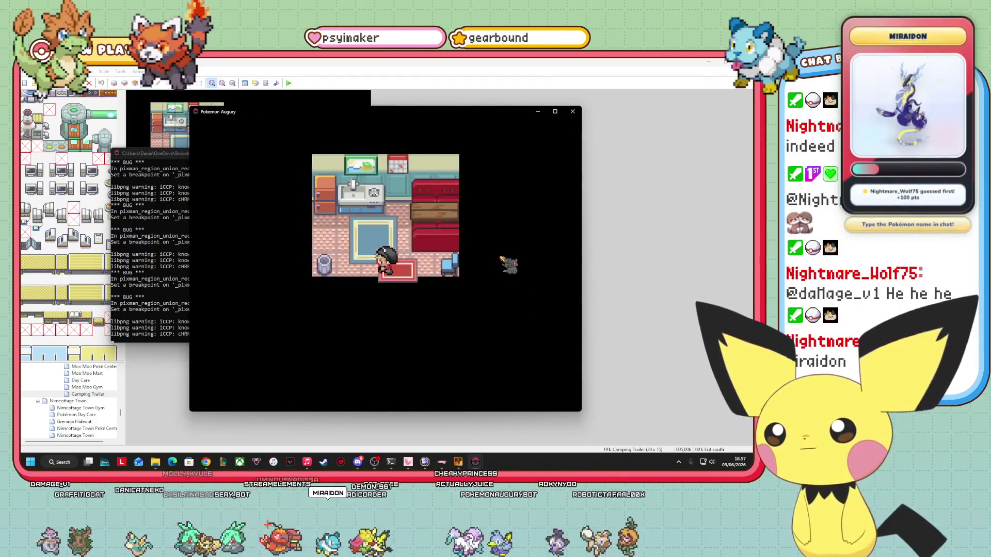
key("Up")
key("Right")
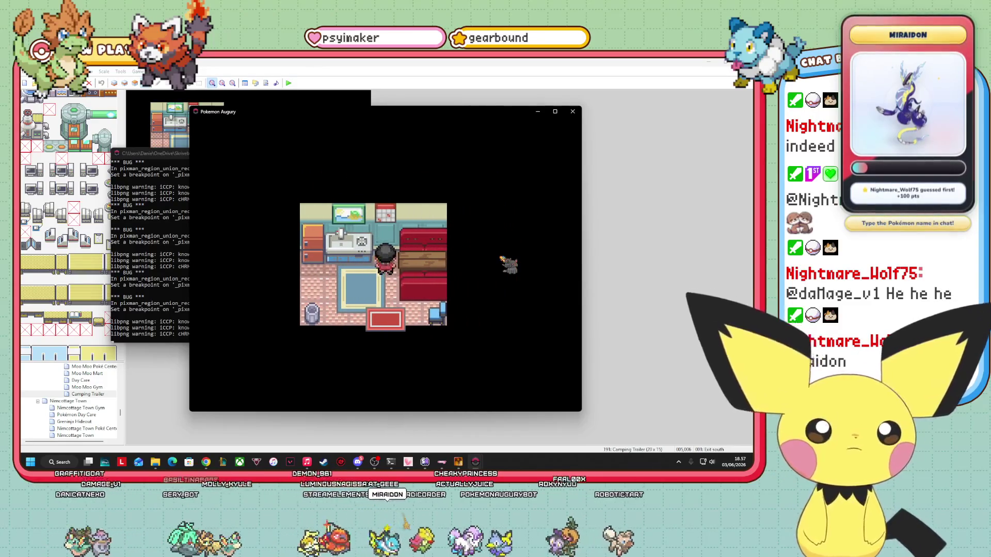
key("Left")
key("Down")
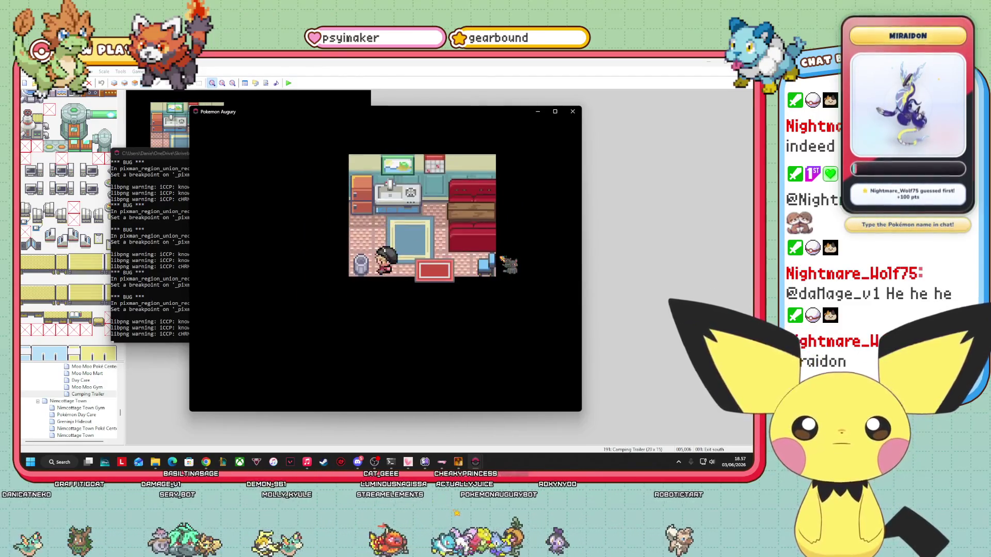
key("Right")
key("Down")
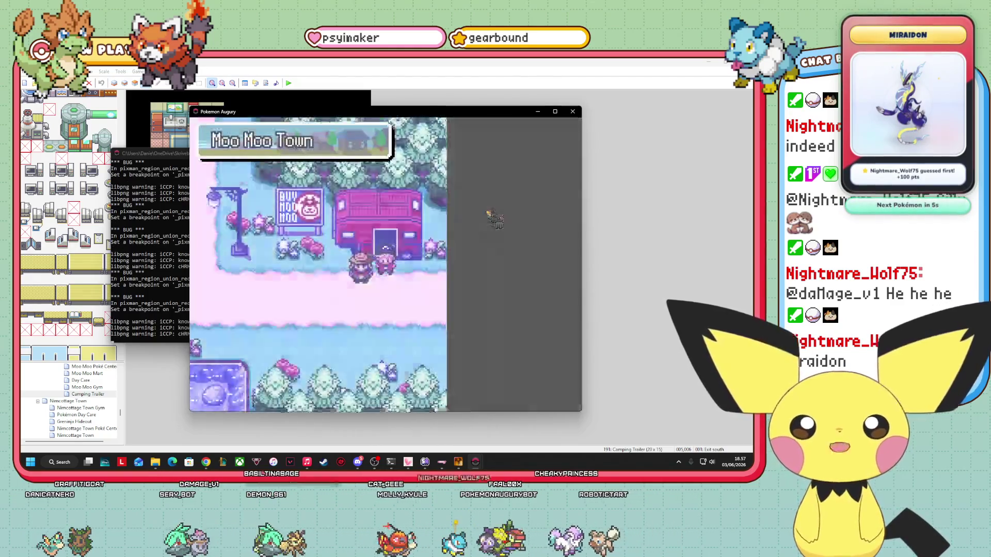
Step: Save the game from the in-game menu and close the playtest
key("Left")
key("Left")
key("Left")
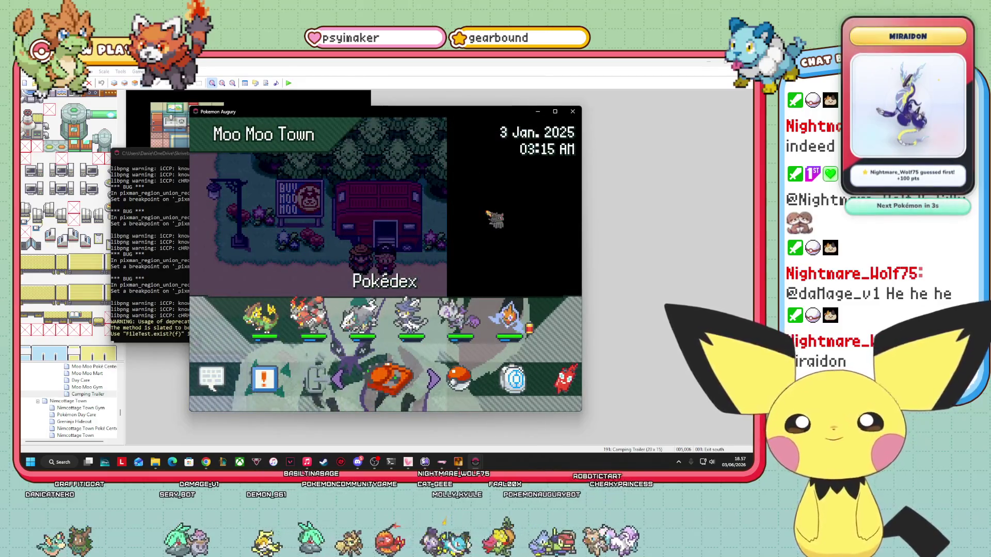
key("Return")
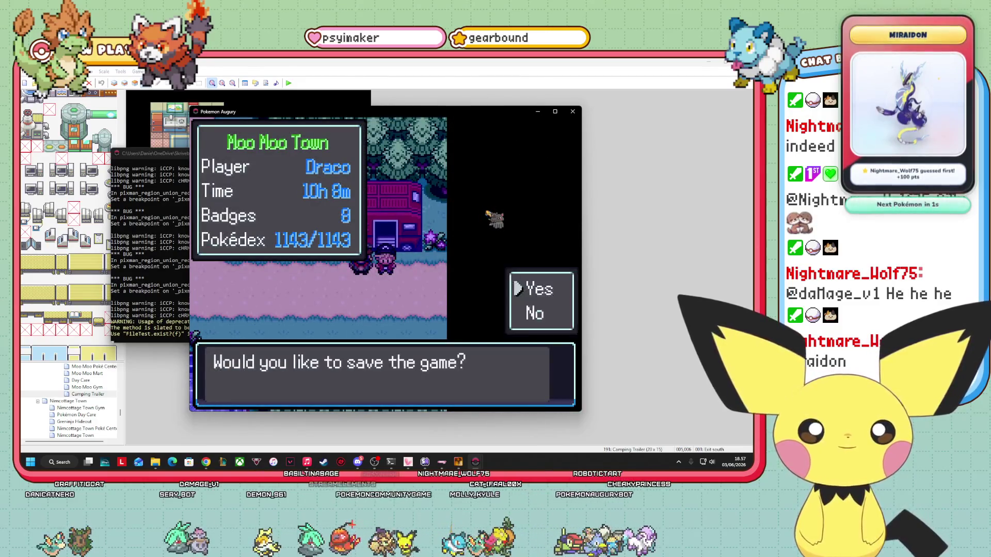
key("Return")
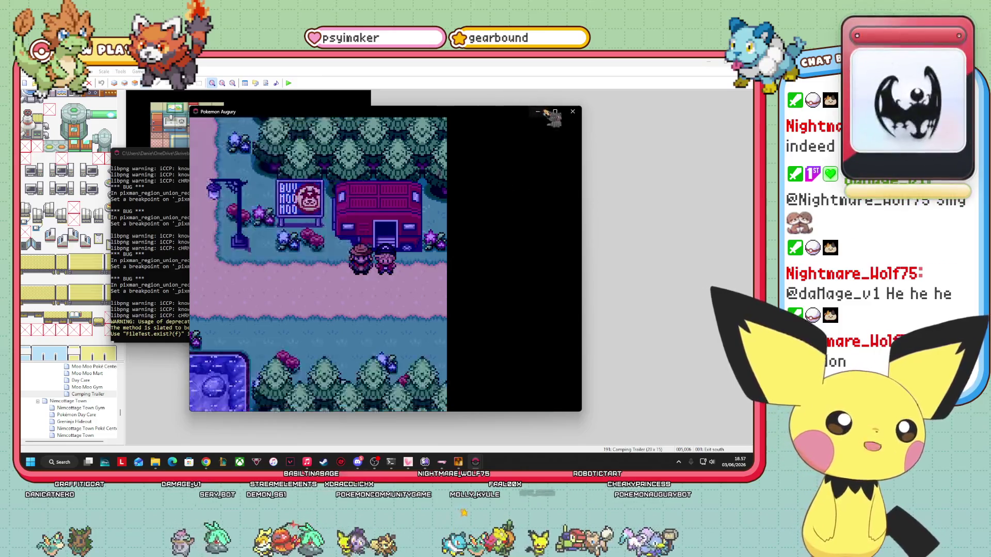
left_click(573, 111)
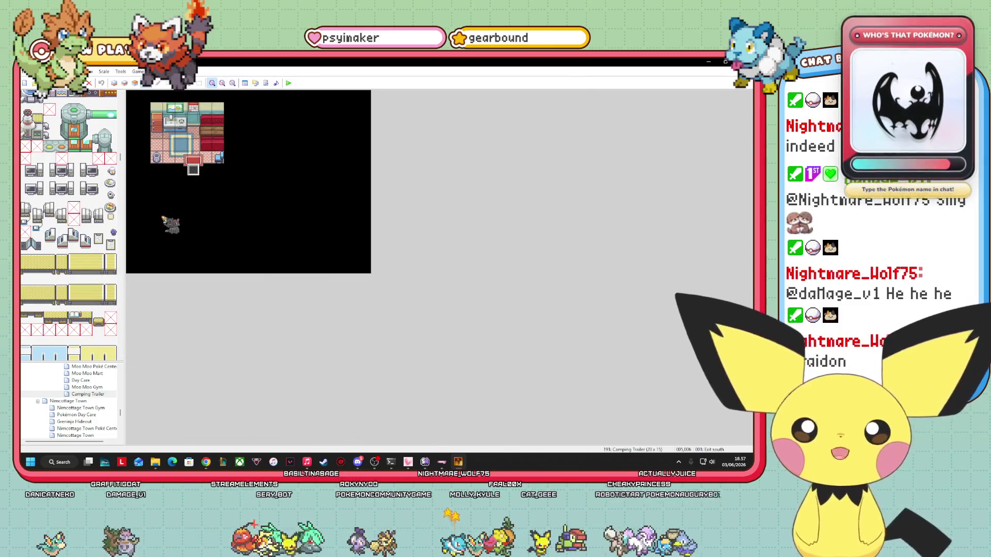
Step: Scroll the tileset palette, then open the Database's Tilesets page with F9
scroll(107, 231, "up", 5)
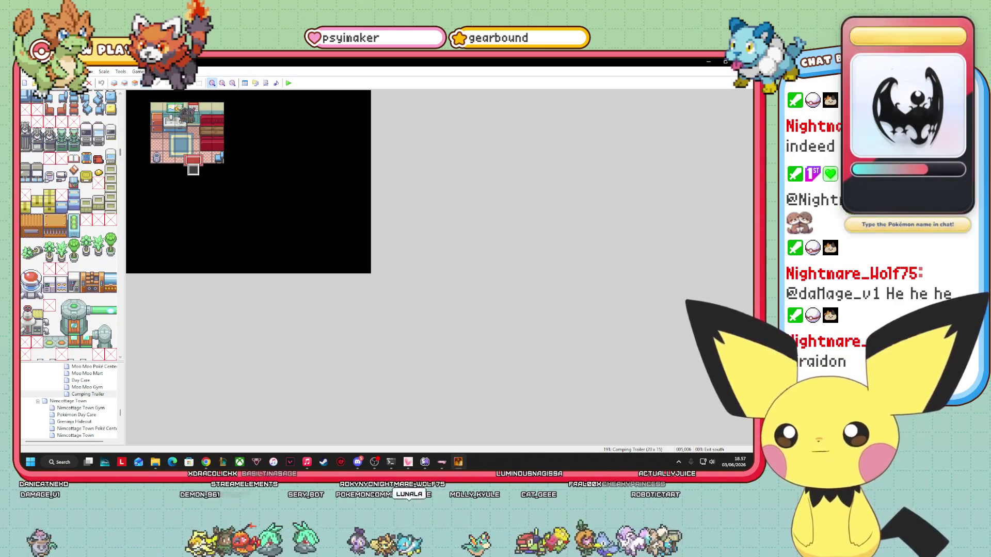
scroll(80, 237, "up", 3)
scroll(72, 232, "up", 2)
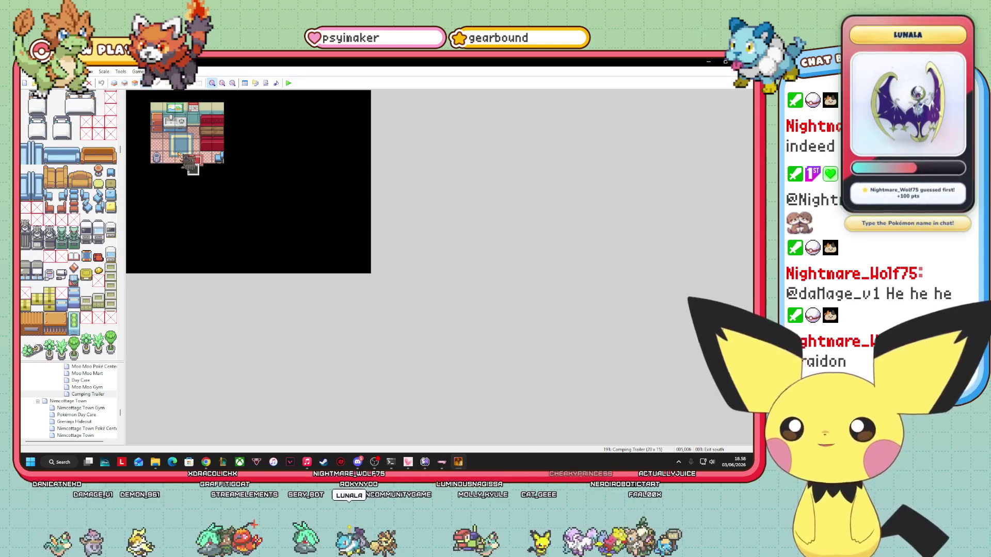
scroll(55, 231, "down", 5)
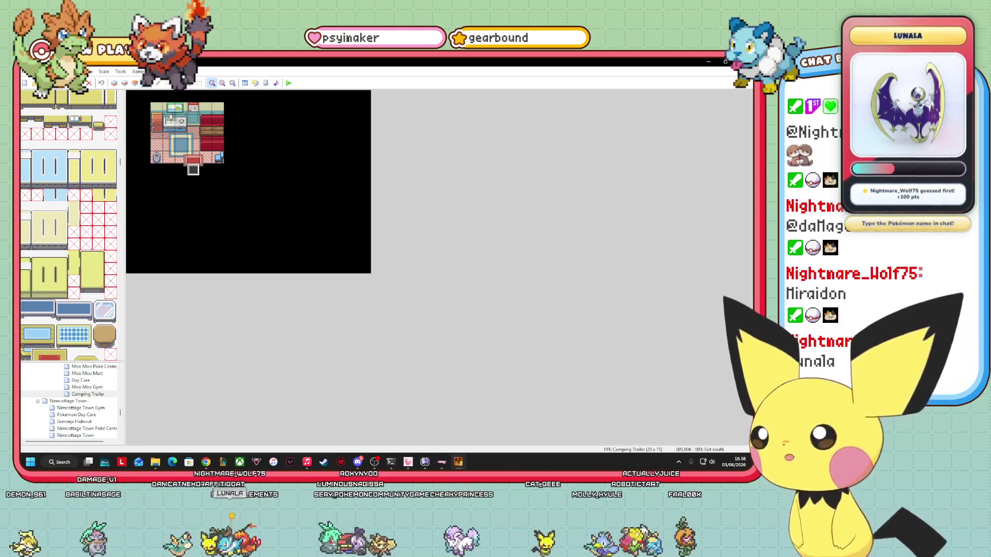
key("alt+Tab")
key("alt+Tab")
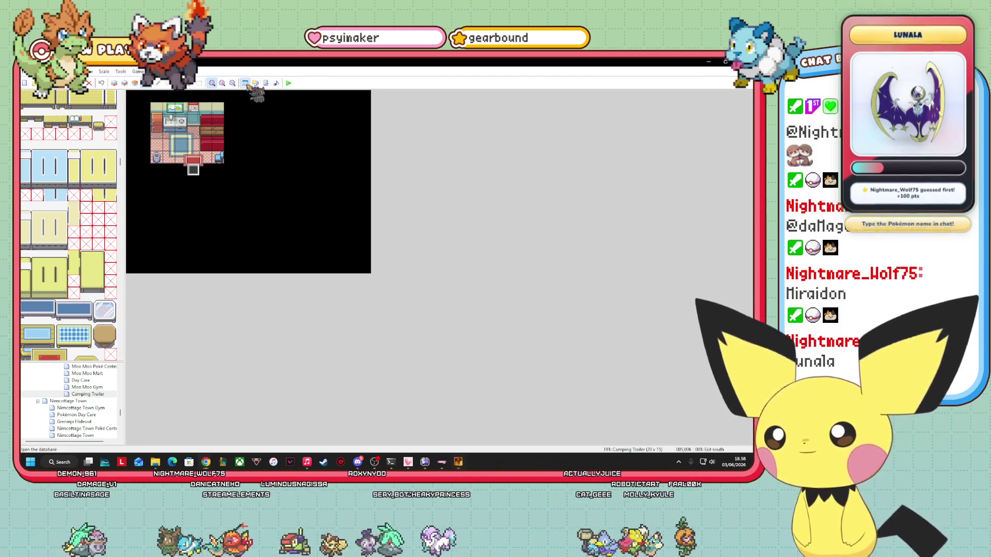
key("F9")
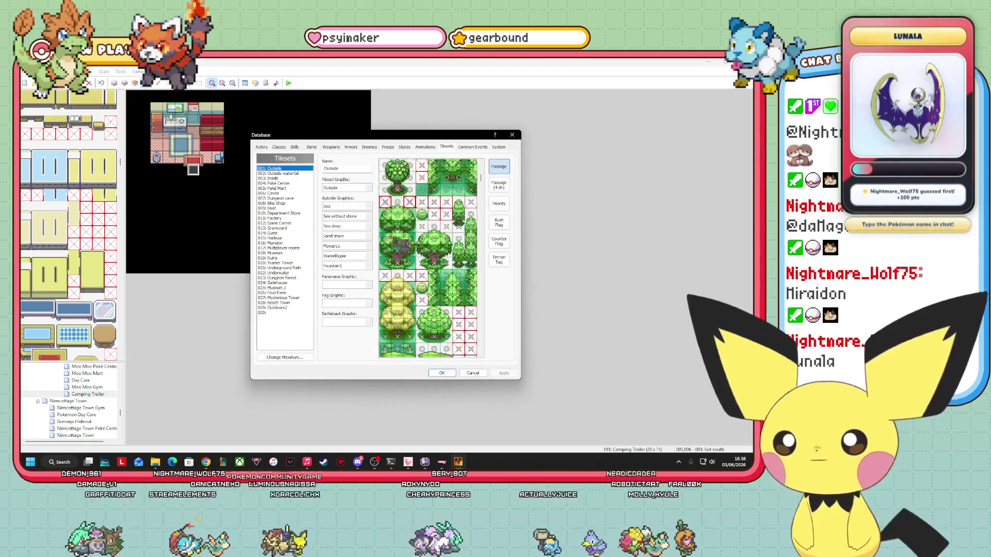
left_click(274, 178)
scroll(428, 258, "down", 5)
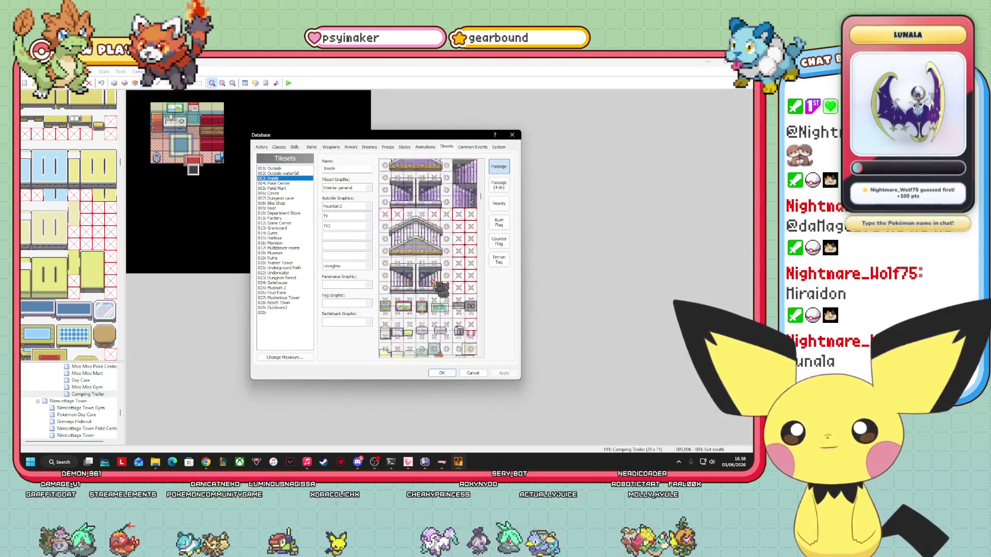
scroll(440, 289, "down", 5)
scroll(435, 278, "down", 15)
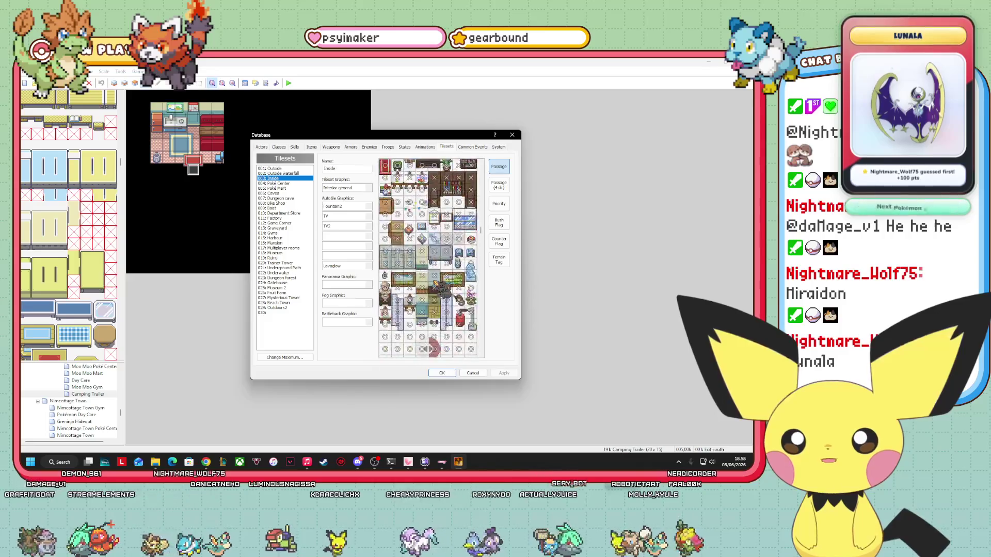
scroll(434, 278, "down", 15)
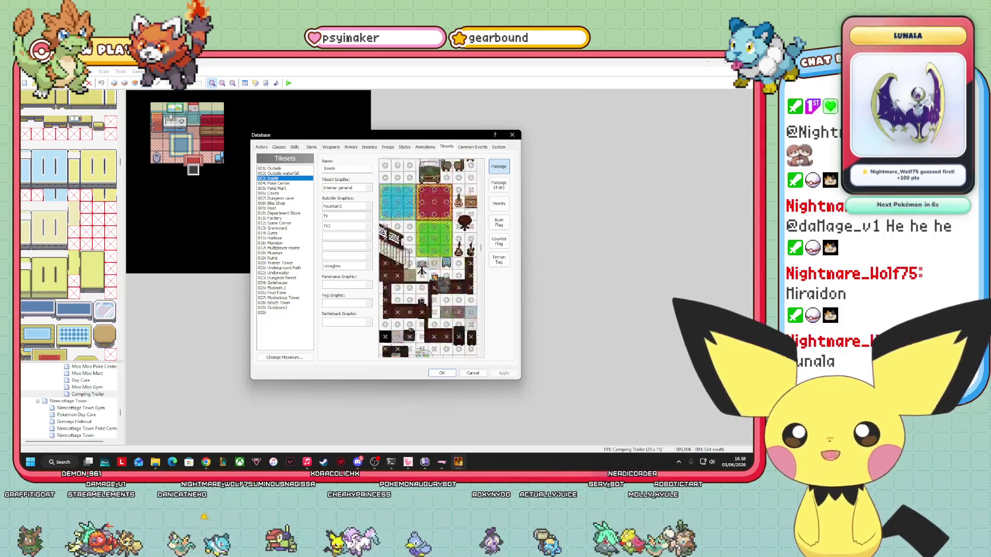
scroll(436, 279, "down", 11)
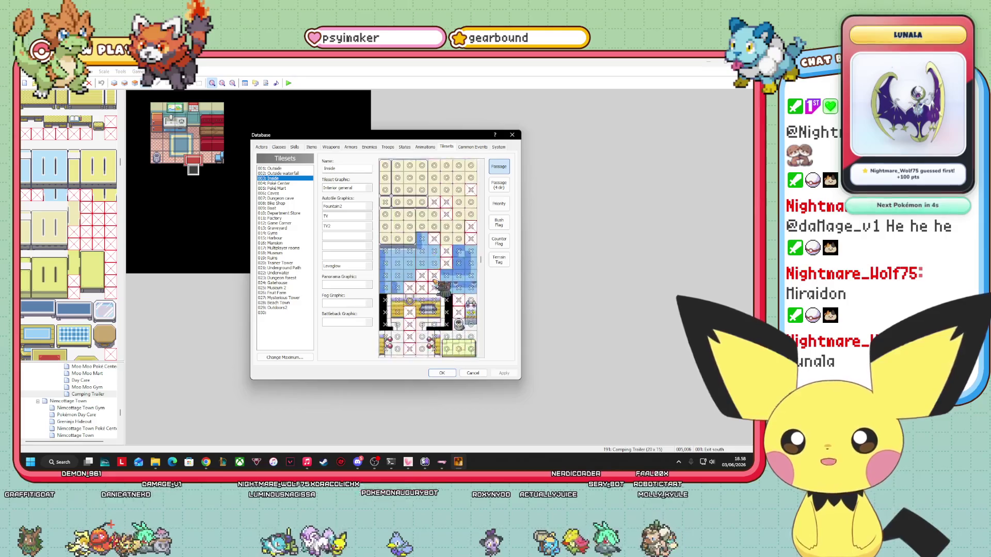
scroll(434, 283, "up", 2)
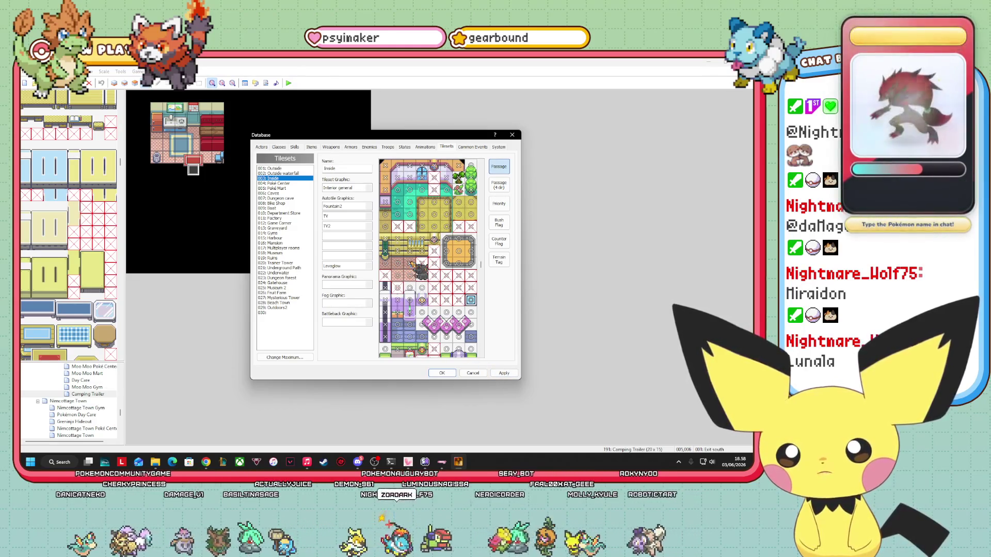
left_click(500, 260)
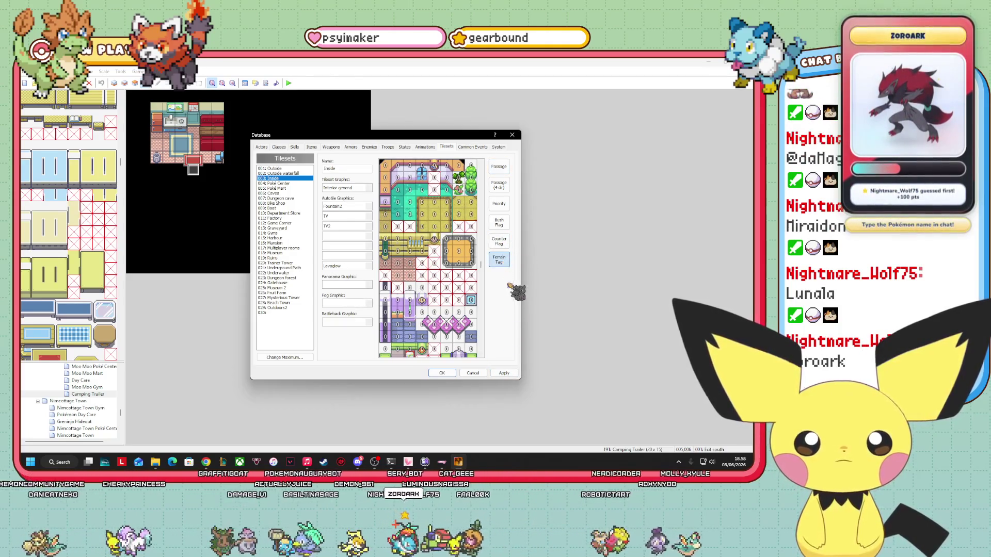
scroll(478, 325, "down", 10)
scroll(477, 324, "down", 15)
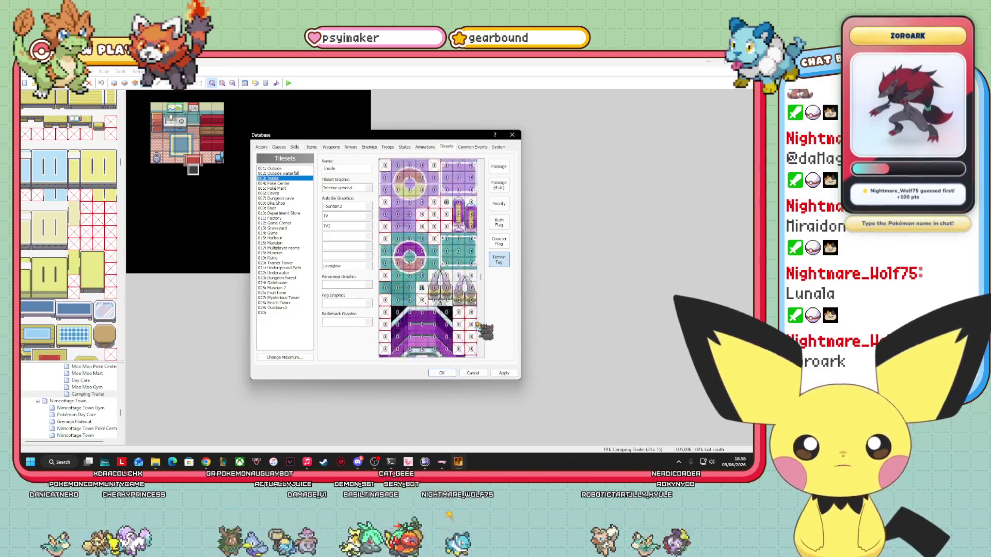
scroll(477, 316, "down", 15)
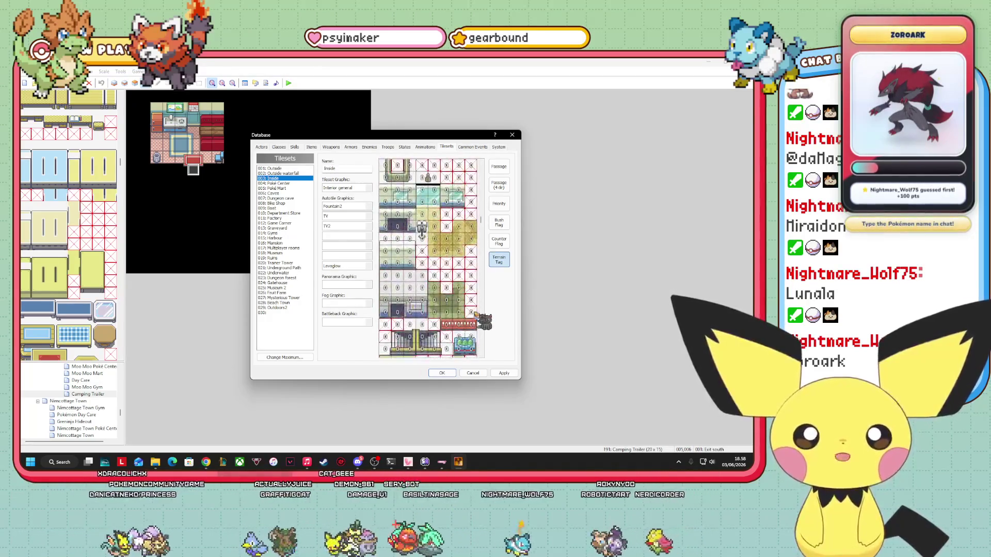
scroll(477, 320, "down", 15)
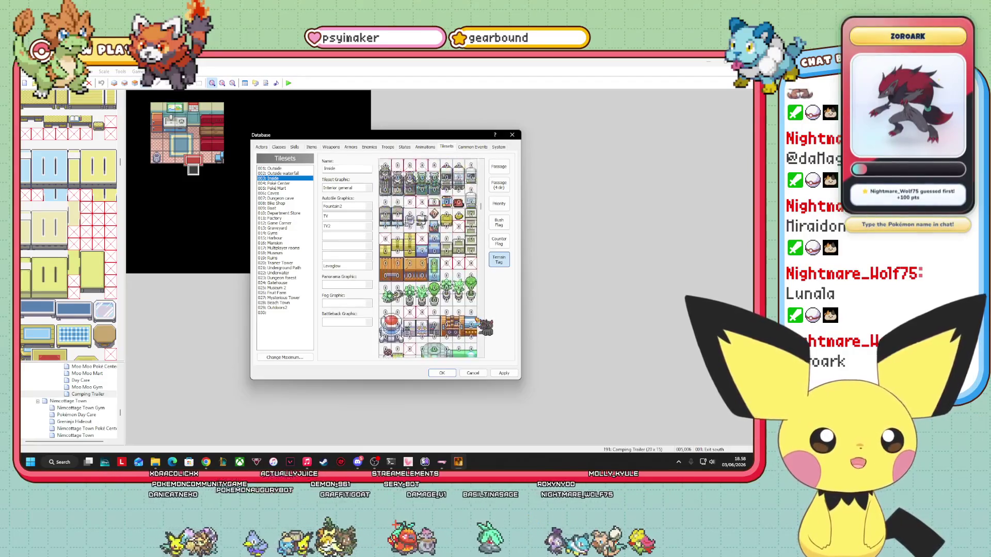
scroll(478, 322, "up", 5)
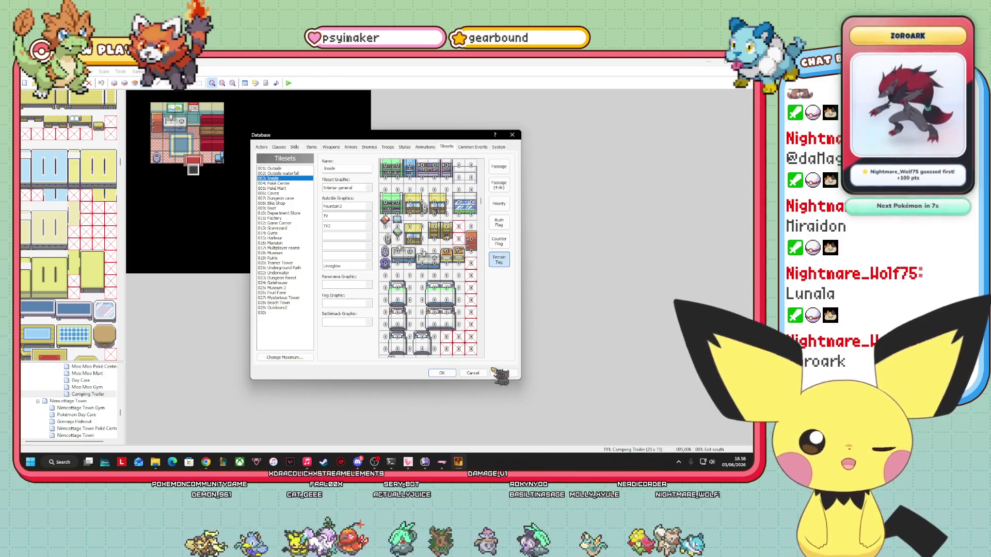
left_click(442, 373)
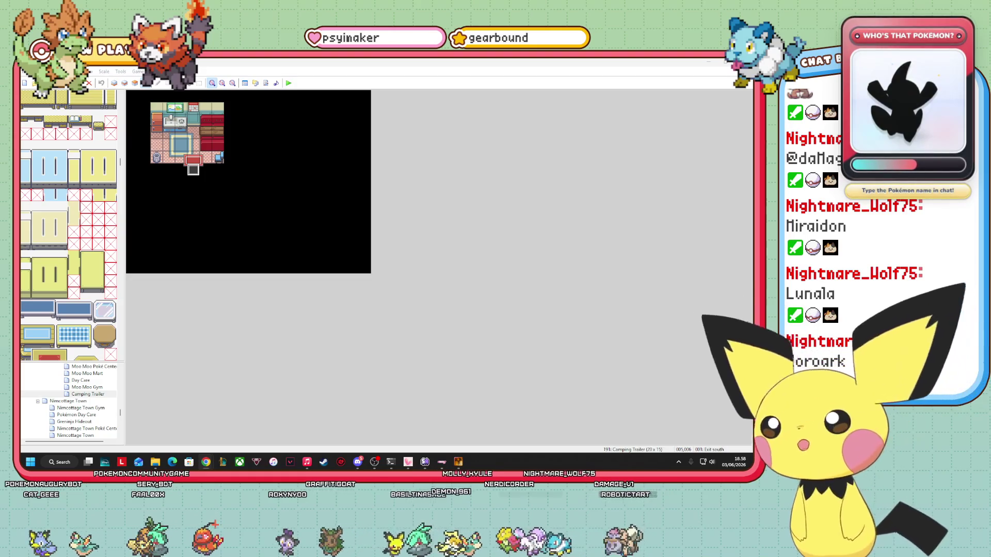
Step: Refocus the Camping Trailer map, then scroll the map tree and open Route 7
left_click(242, 206)
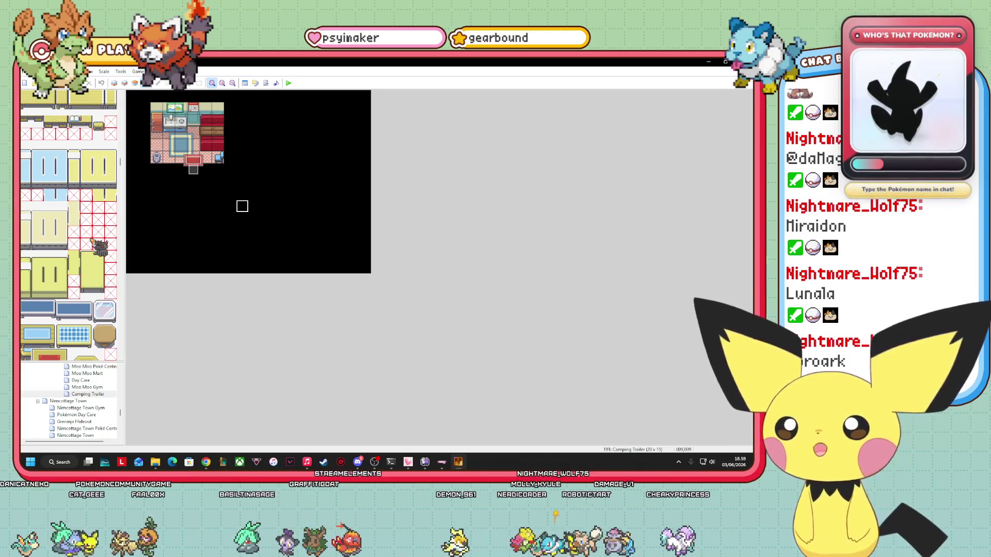
left_click_drag(160, 165, 160, 142)
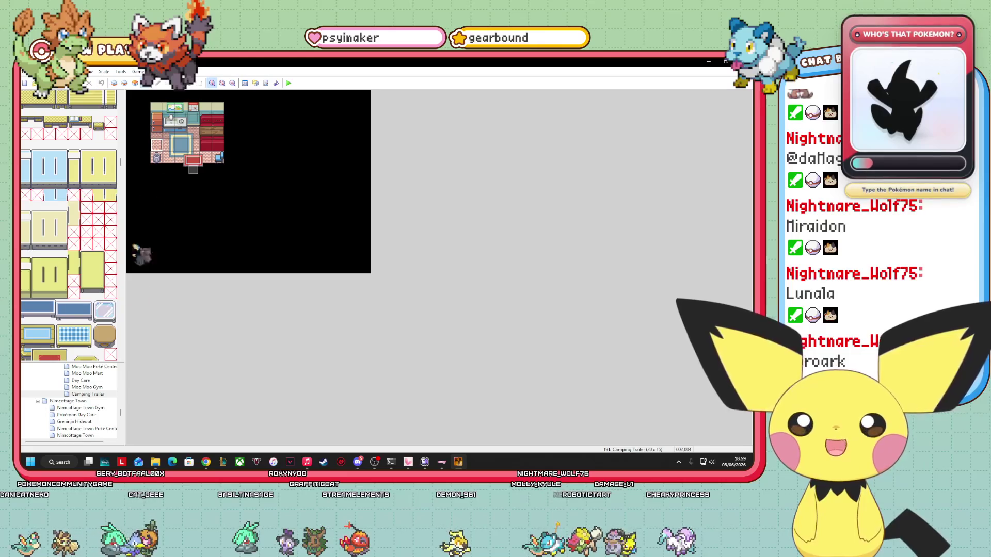
scroll(103, 408, "up", 10)
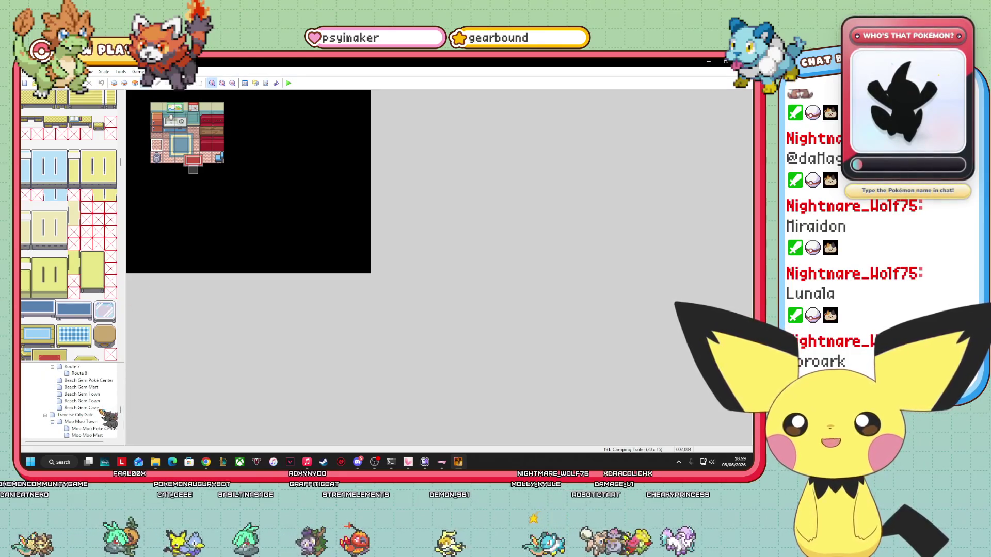
scroll(103, 413, "up", 1)
left_click(83, 408)
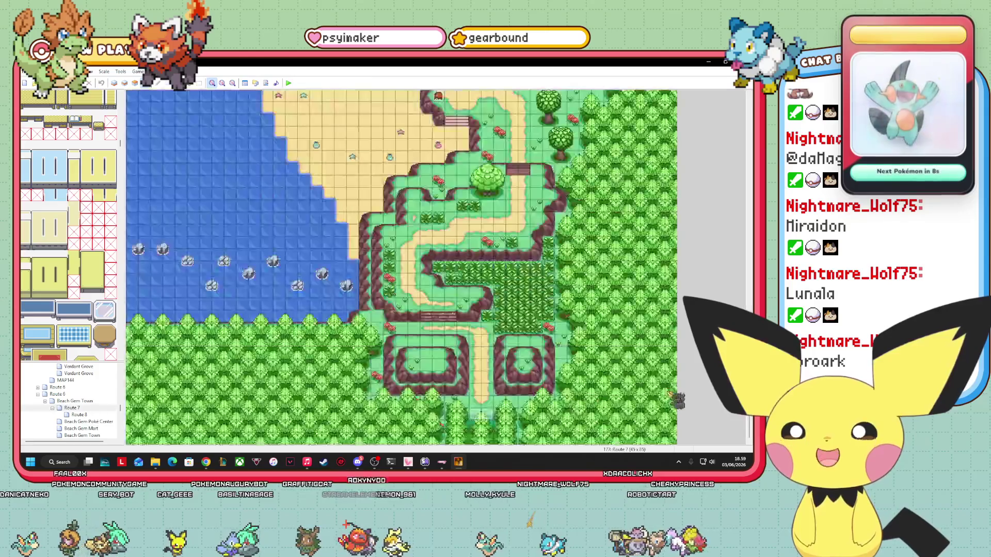
Step: Open and close two trainer events on Route 7 without making changes
scroll(402, 268, "up", 6)
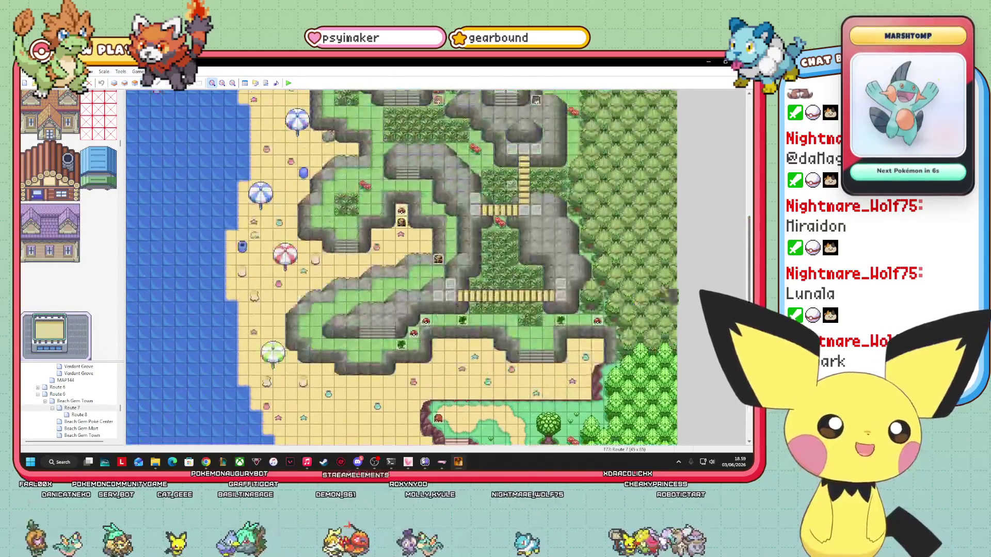
right_click(438, 320)
left_click(454, 331)
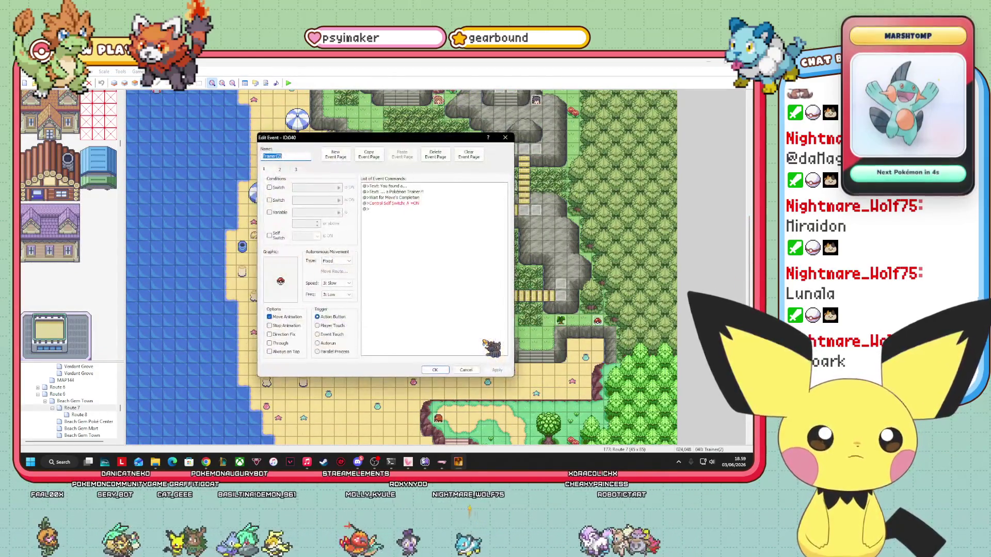
key("Escape")
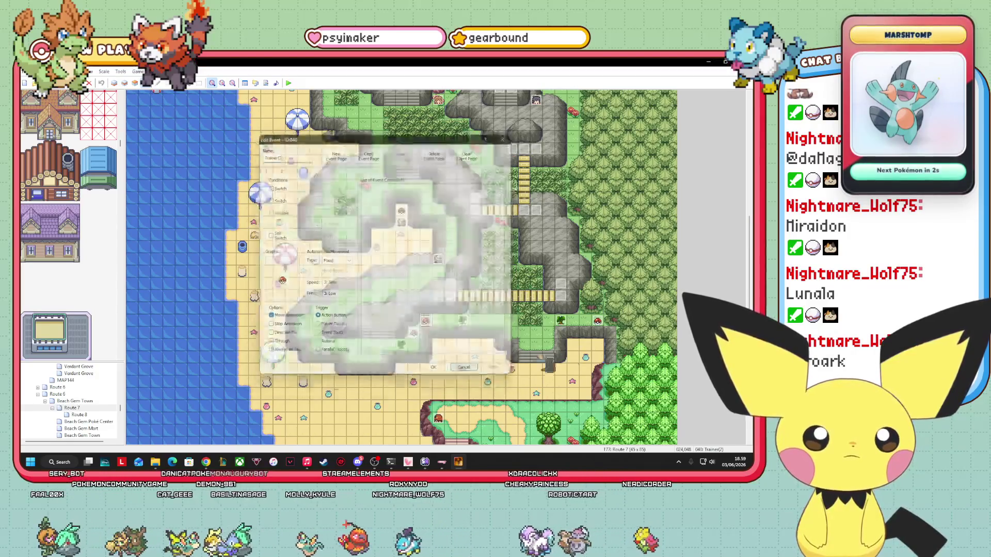
double_click(597, 322)
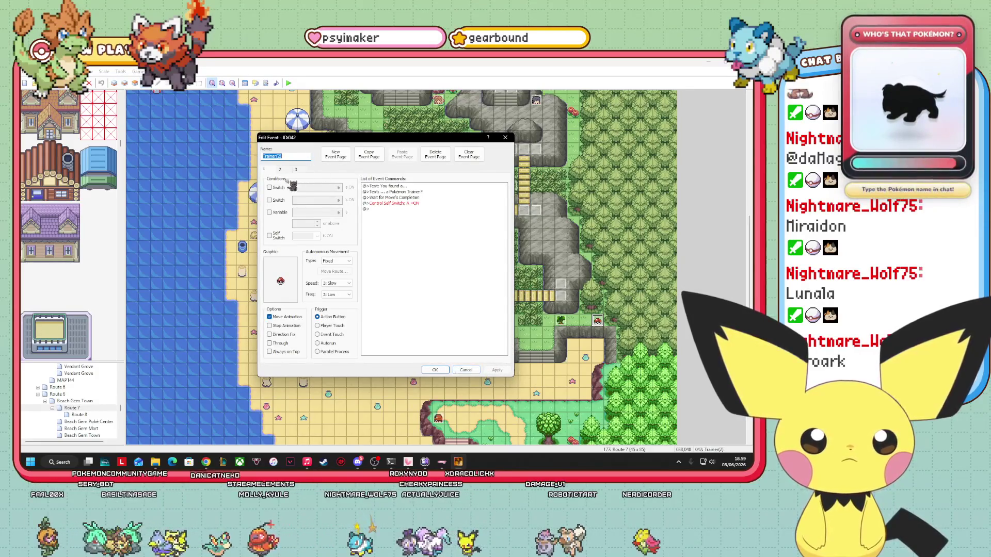
left_click(473, 370)
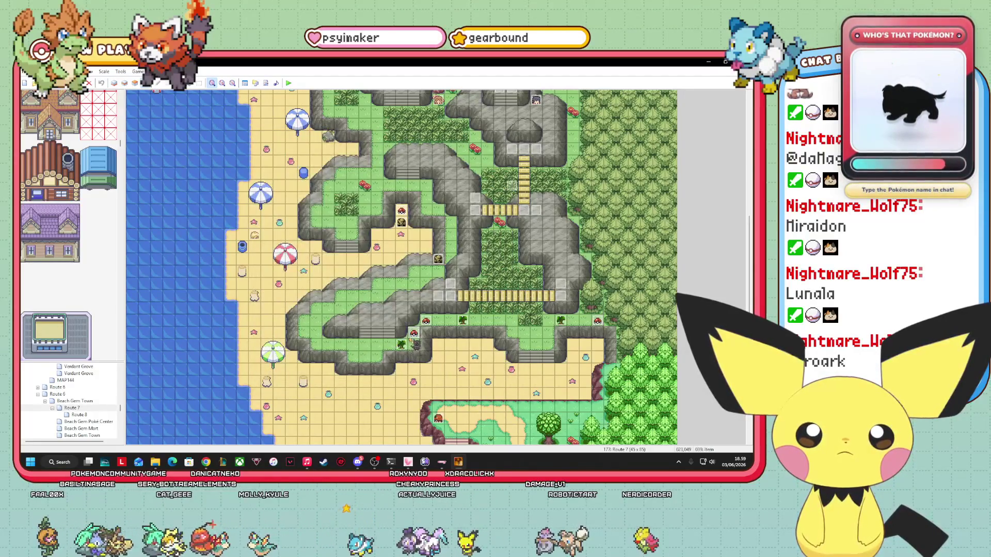
Step: Inspect the Super Potion item-ball event on Route 7 and copy it
double_click(414, 333)
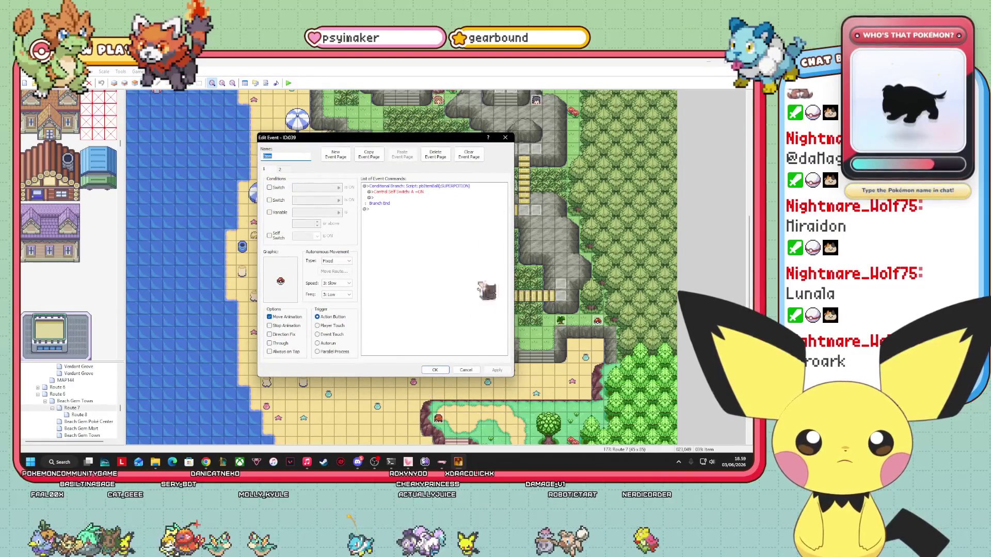
left_click(465, 370)
right_click(414, 333)
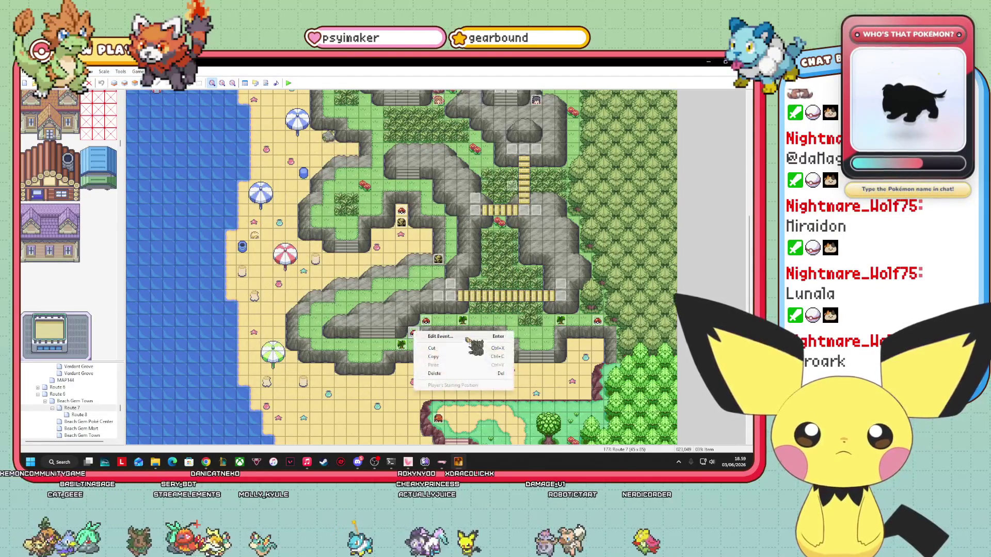
key("Escape")
scroll(95, 406, "down", 1)
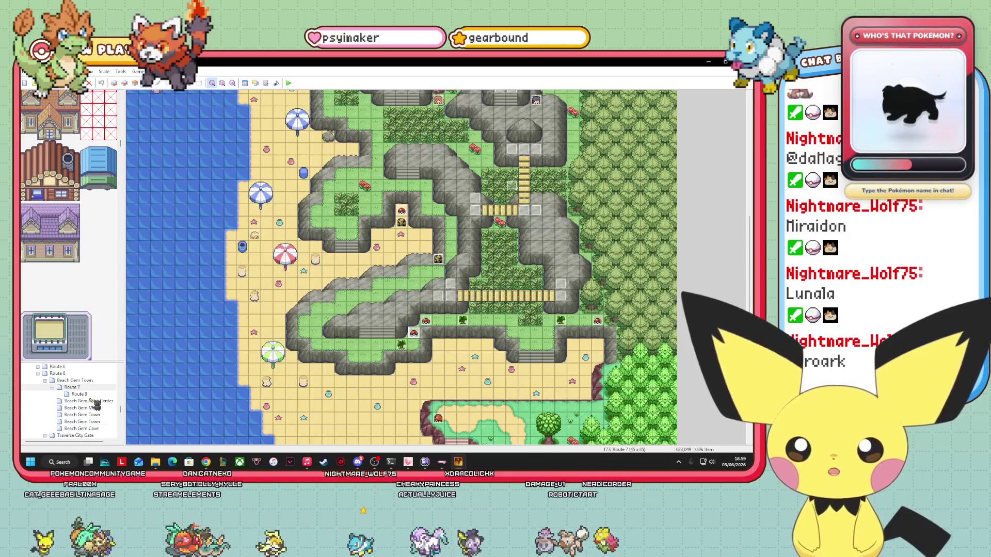
scroll(95, 406, "down", 2)
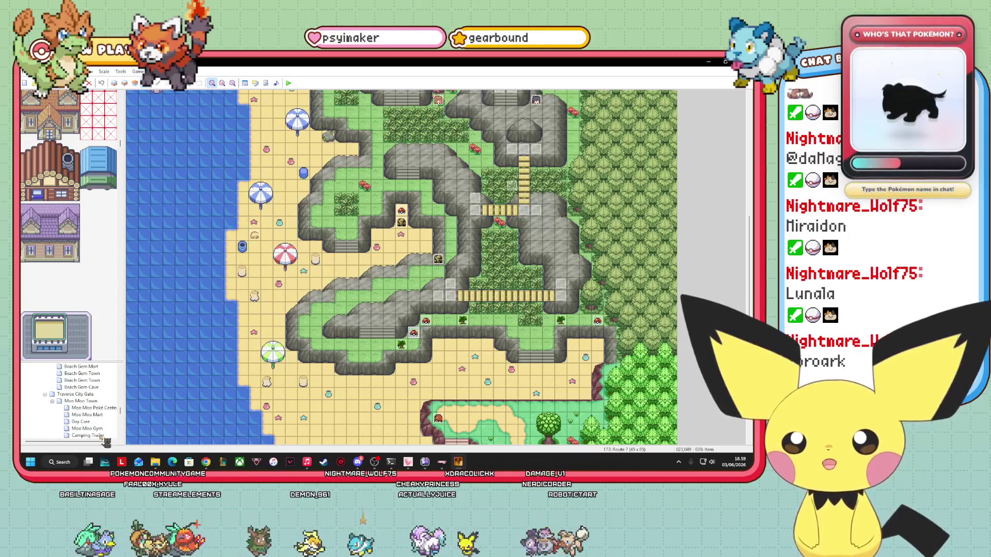
Step: Open the Camping Trailer map and paste the copied item-ball event onto its floor
left_click(98, 436)
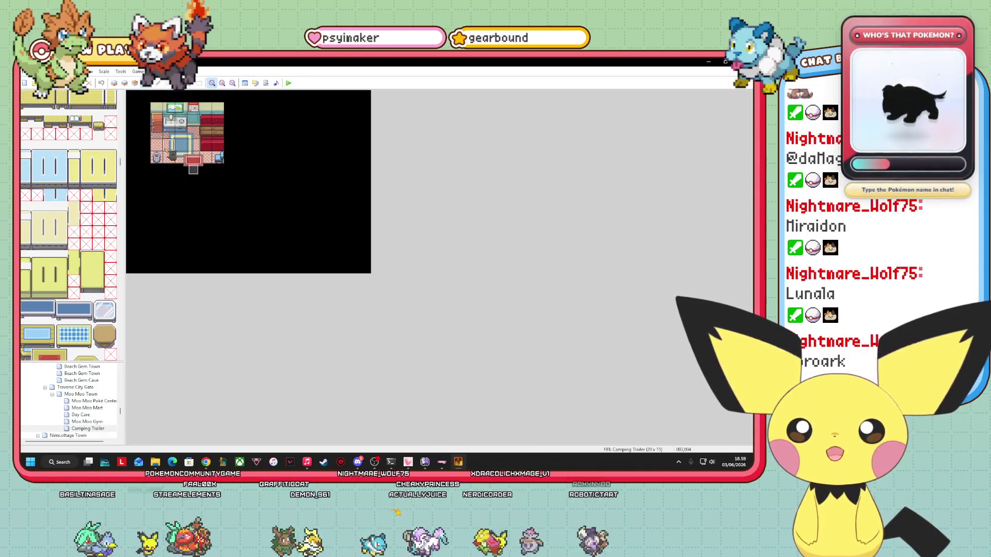
right_click(157, 146)
key("Escape")
Step: Change the trailer item ball's conditional branch script to pbItemBall(:BIGNUGGET) and confirm
right_click(157, 146)
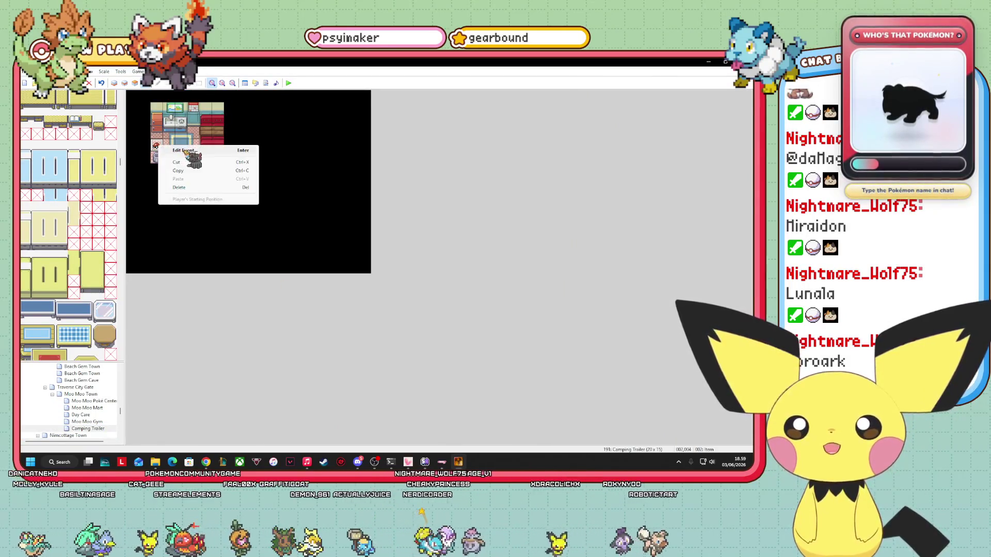
left_click(184, 150)
left_click(429, 187)
right_click(425, 185)
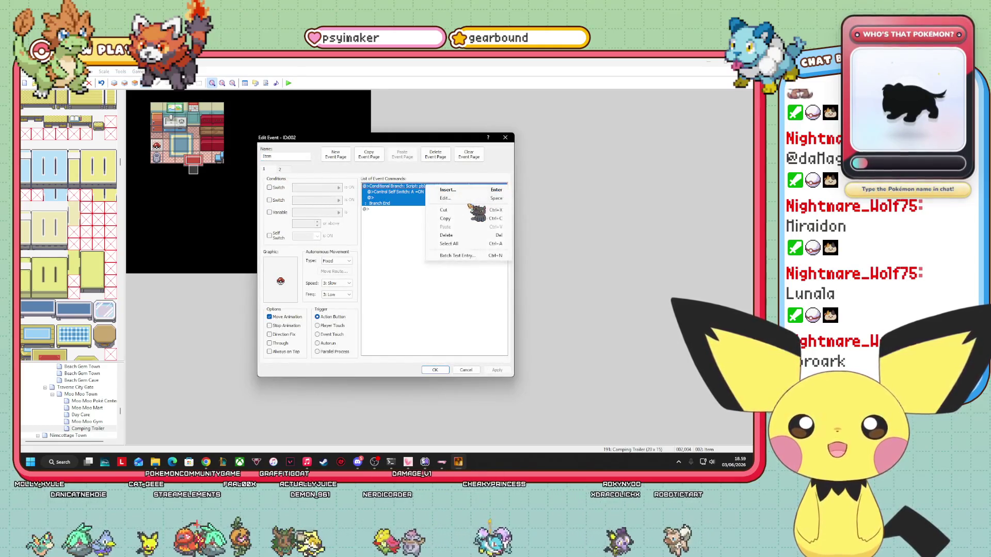
left_click(451, 198)
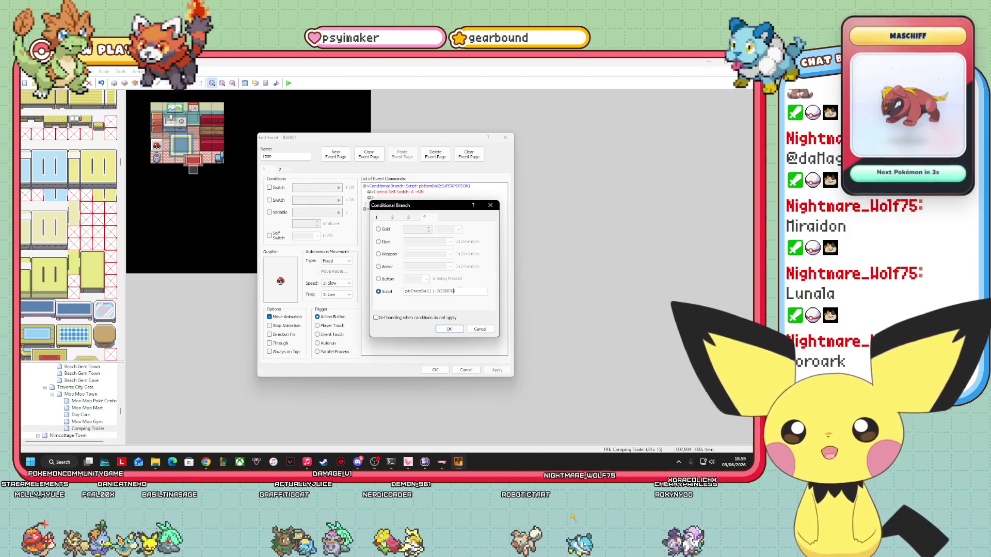
left_click(456, 332)
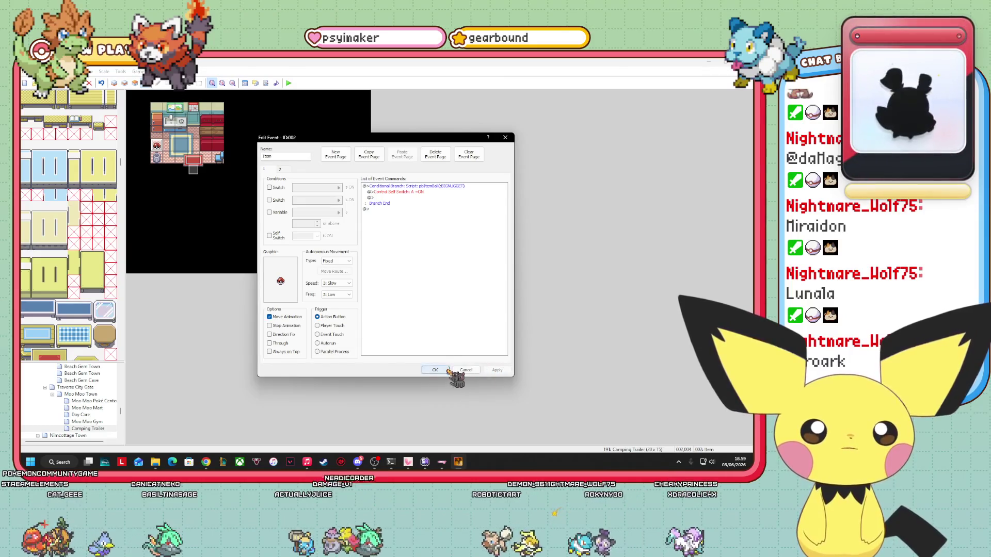
left_click(448, 371)
left_click(193, 206)
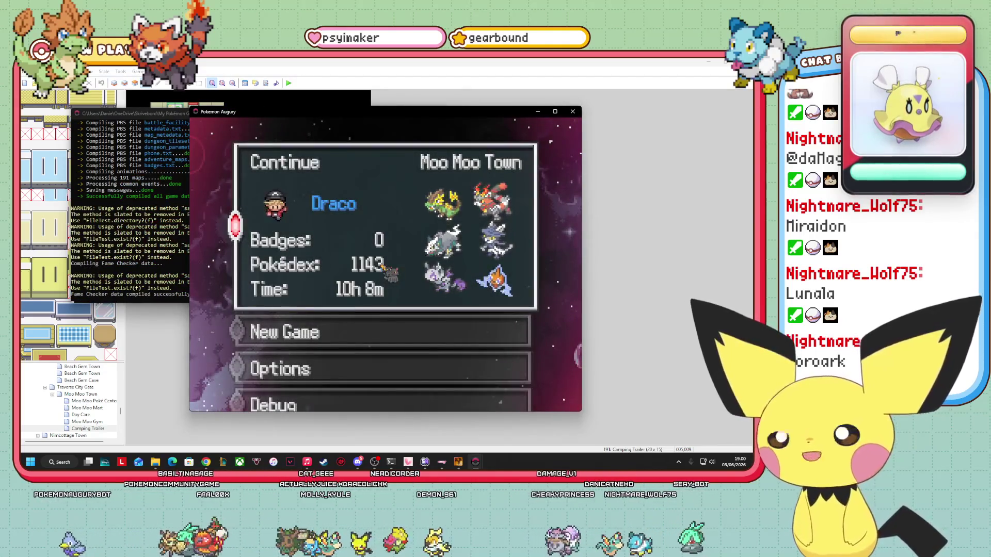
Step: Continue the saved game, walk into the Camping Trailer and collect the Big Nugget
key("Return")
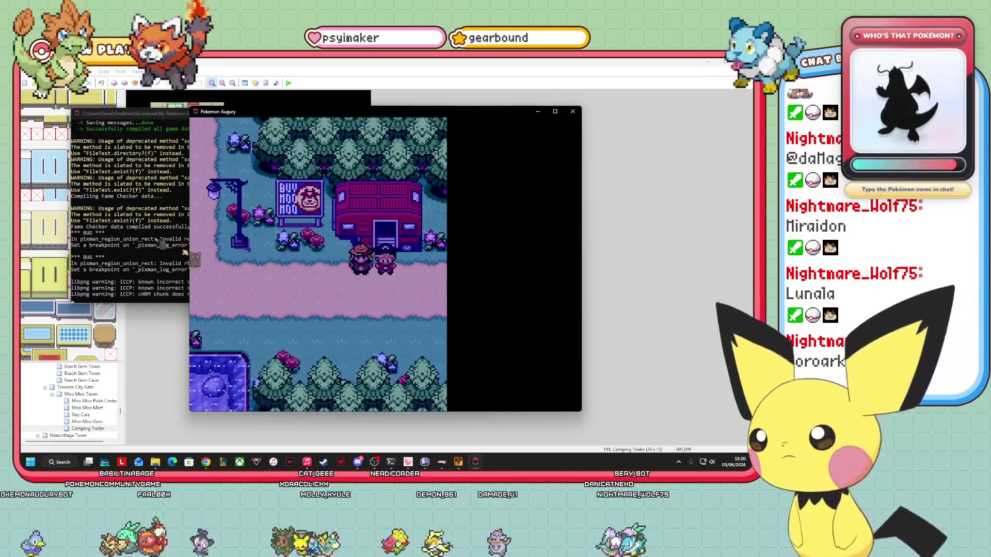
key("alt+Tab")
key("alt+Tab")
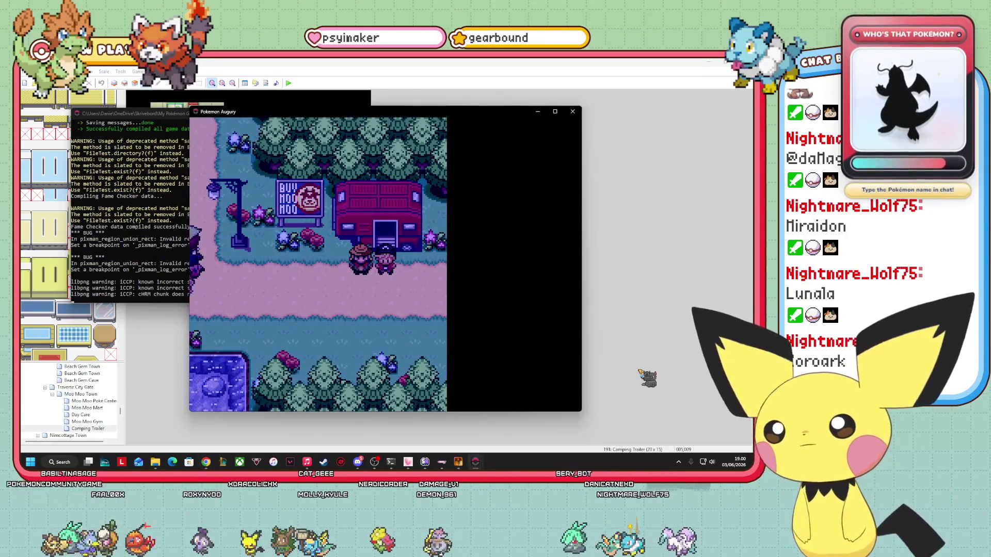
key("Down")
key("Up")
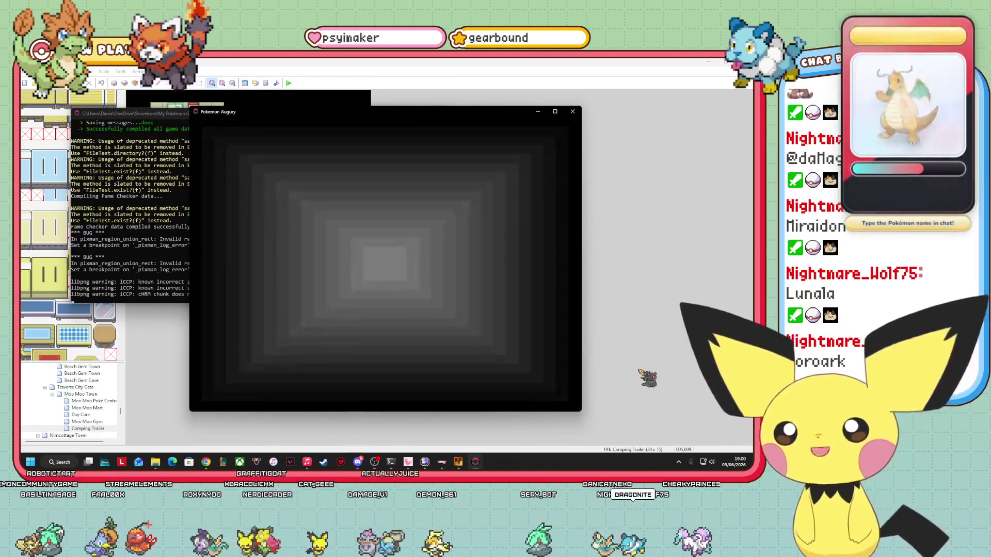
key("Left")
key("Left")
key("Left")
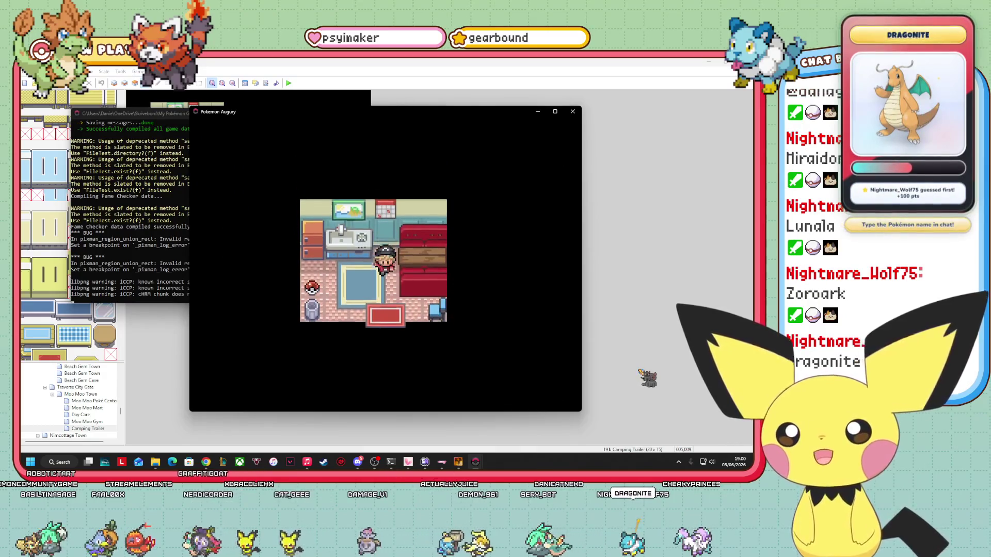
key("Return")
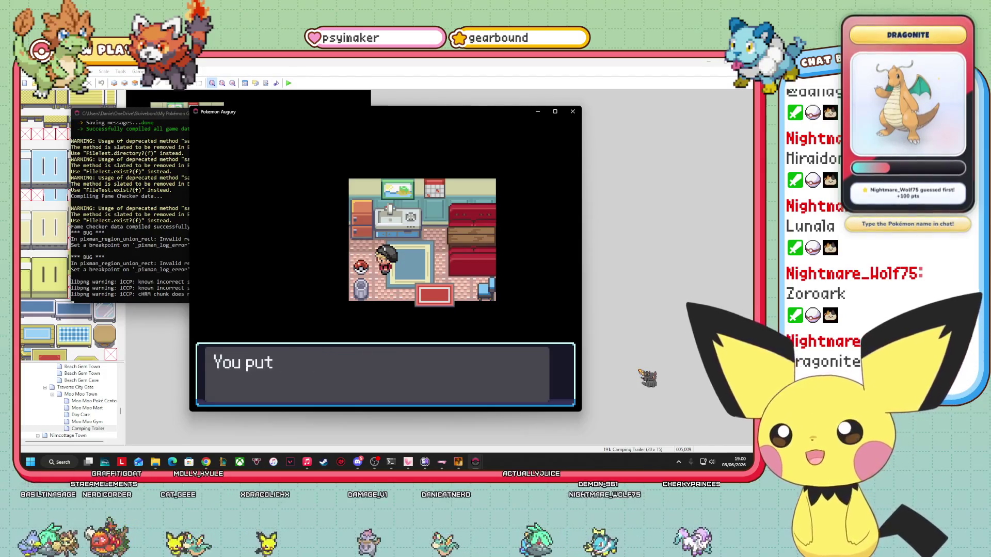
key("Return")
Step: Leave the trailer via the exit mat, walk around Moo Moo Town, and close the game
key("Right")
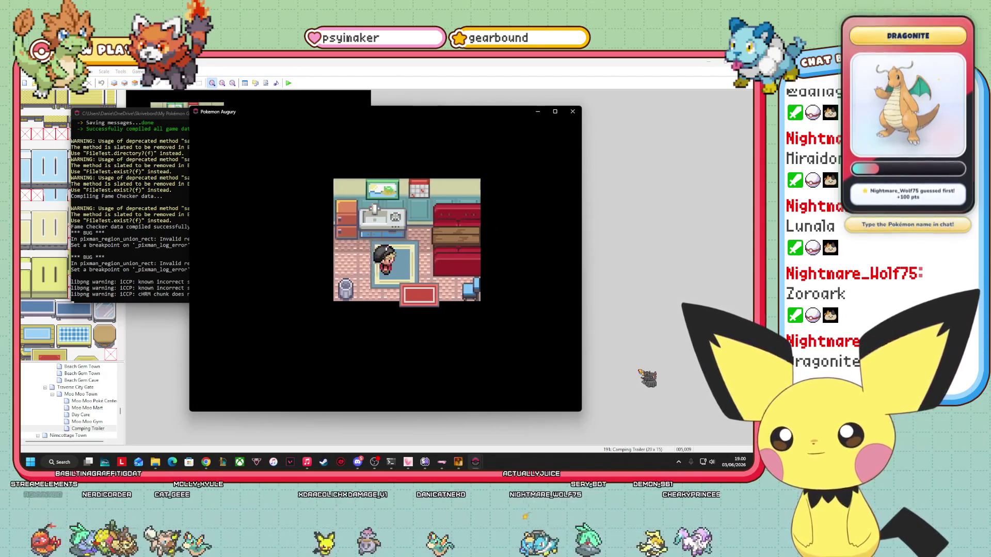
key("Down")
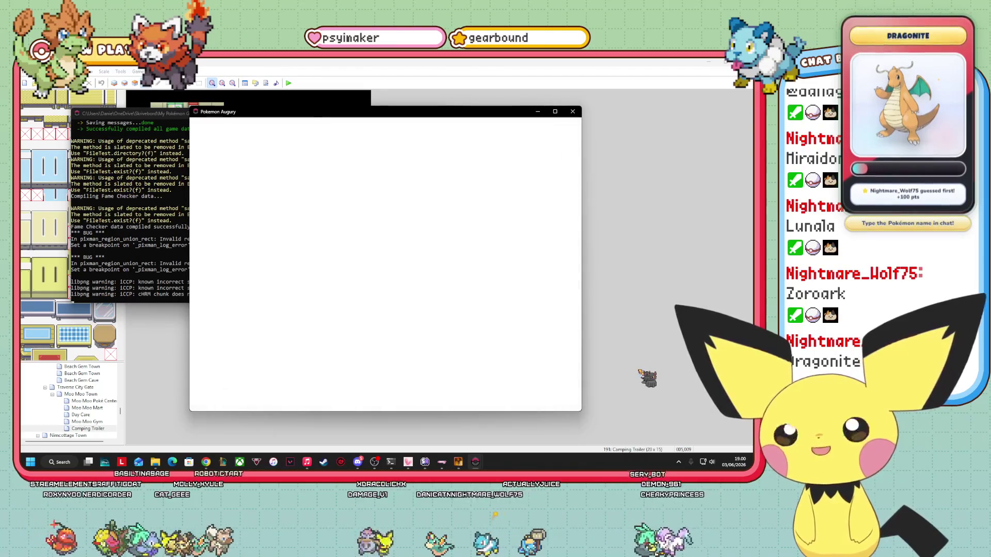
key("Down")
key("Up")
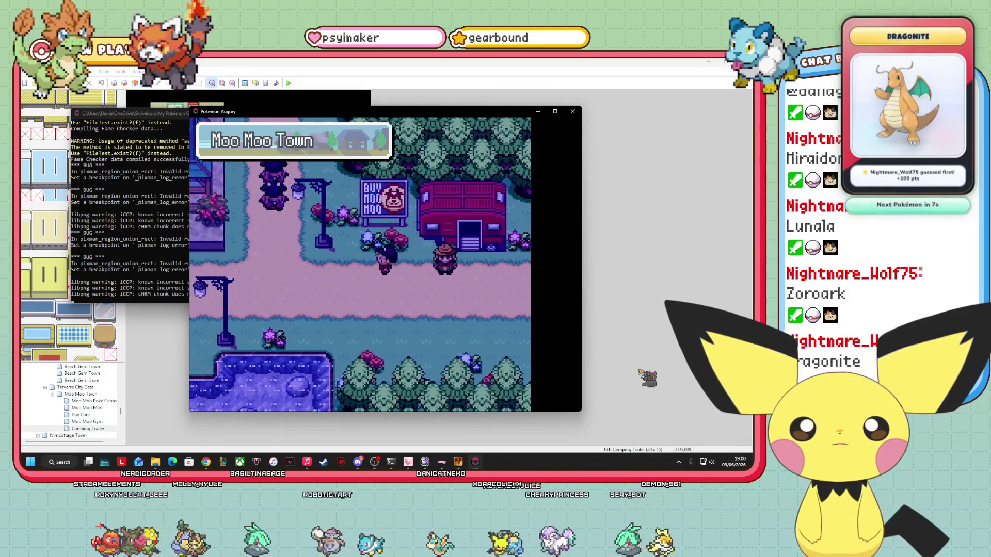
key("Left")
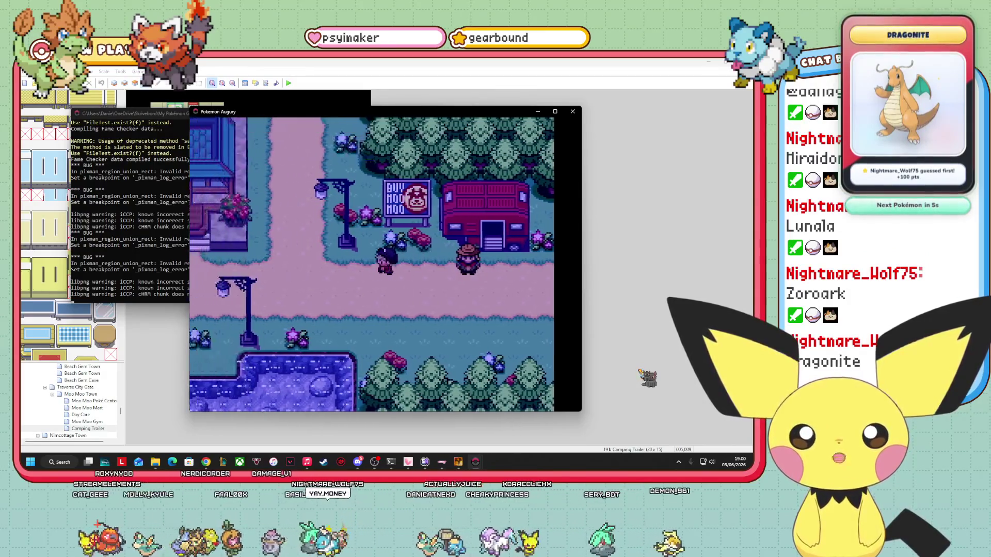
key("Right")
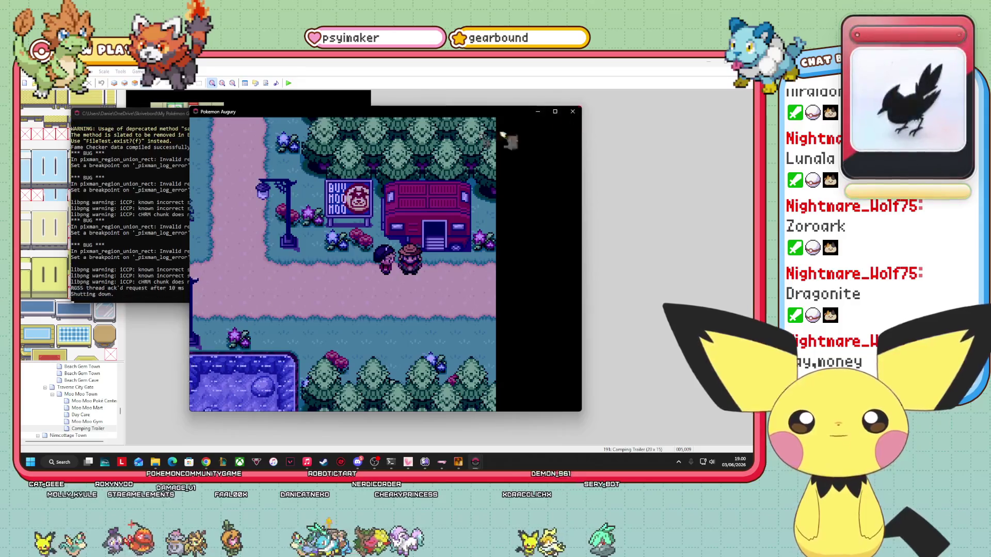
key("alt+F4")
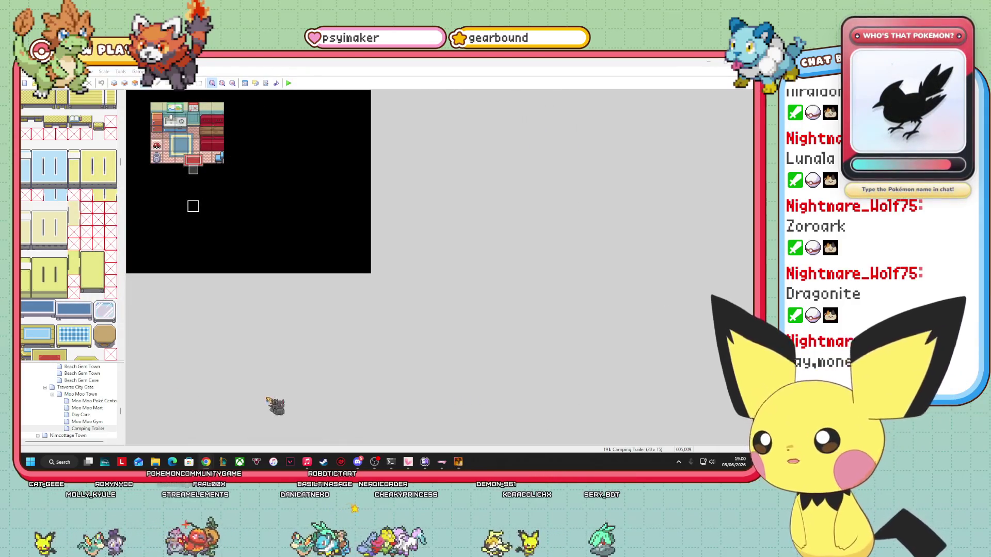
Step: Open Moo Moo Town and review the door event beside the trailer without changes
left_click(98, 394)
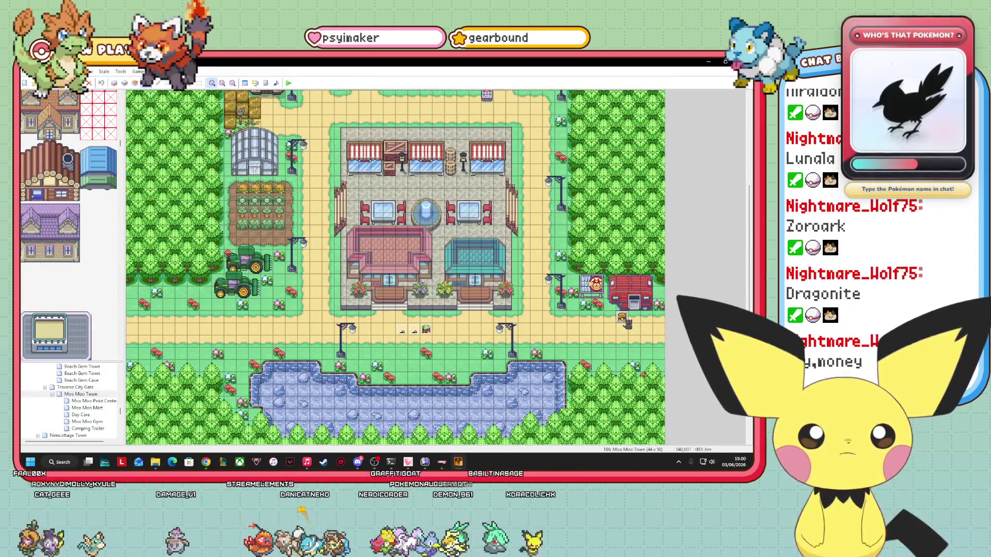
right_click(624, 319)
left_click(646, 323)
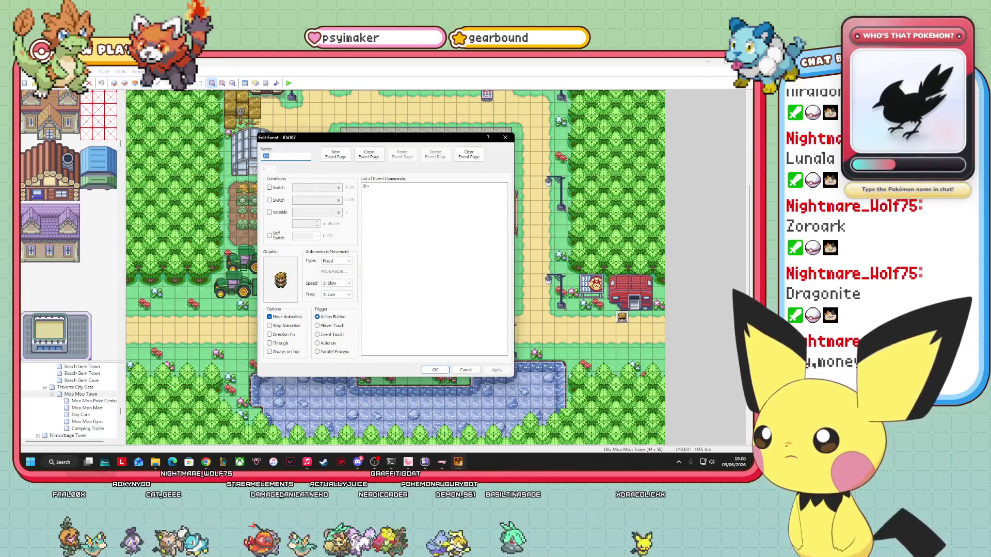
key("alt+Tab")
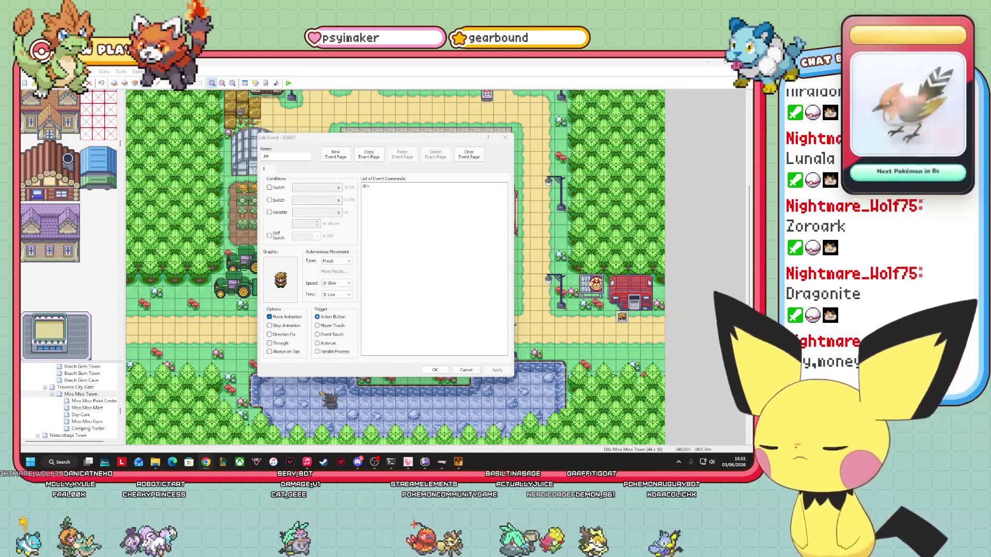
key("Return")
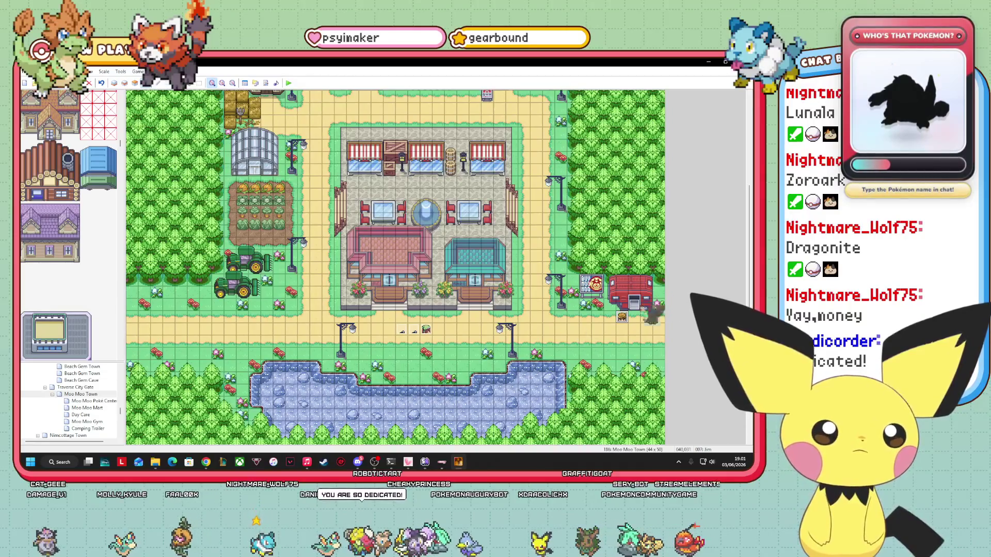
scroll(395, 267, "up", 4)
scroll(395, 267, "down", 3)
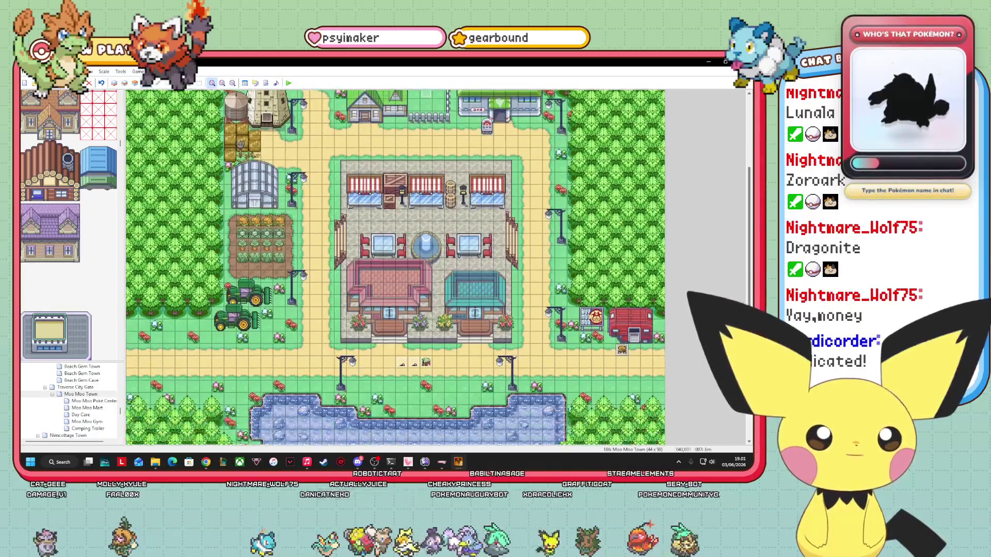
scroll(395, 267, "up", 2)
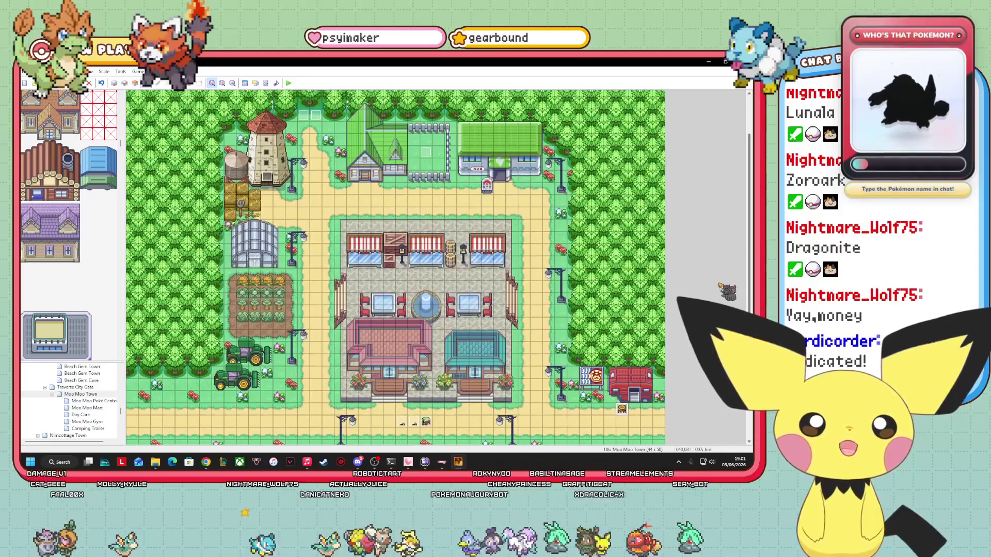
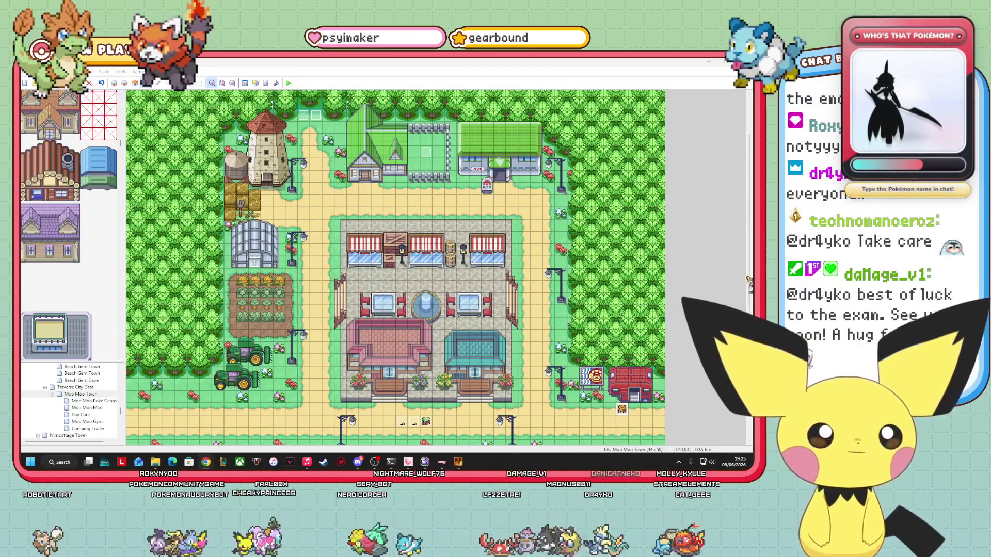
Step: Look over the Moo Moo Town map, then switch to Layer 1 ground-tile editing
left_click(703, 224)
scroll(704, 225, "down", 5)
scroll(703, 225, "up", 8)
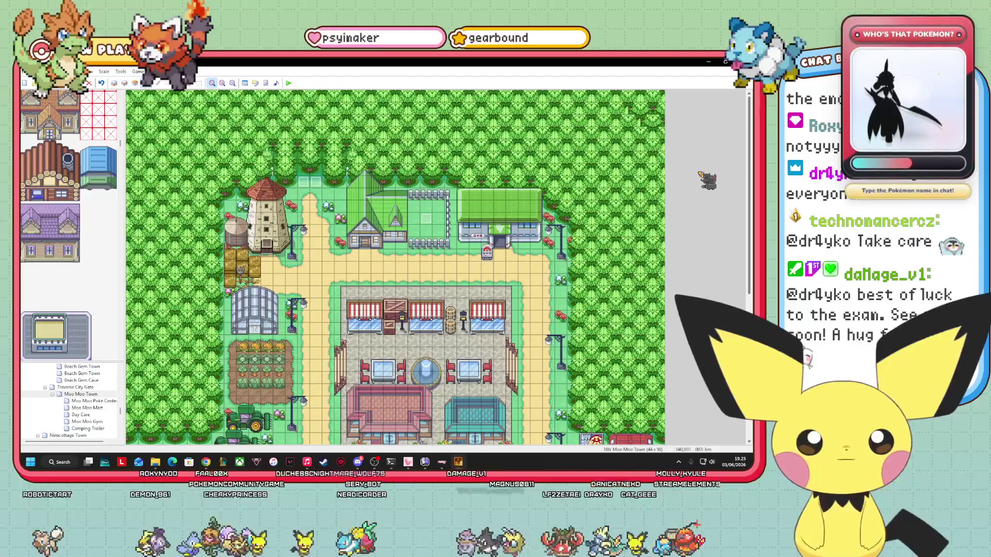
scroll(707, 223, "down", 4)
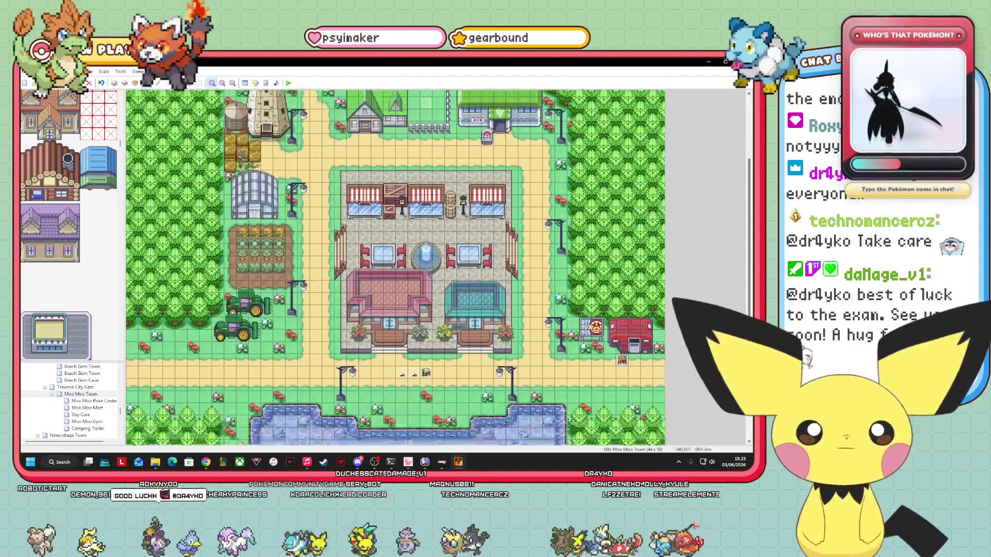
scroll(707, 223, "up", 1)
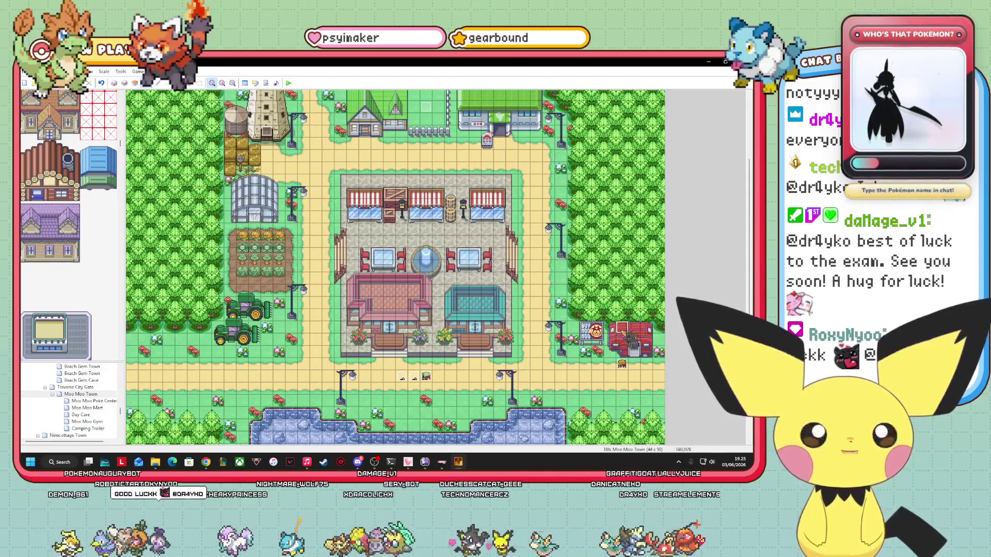
scroll(748, 261, "up", 3)
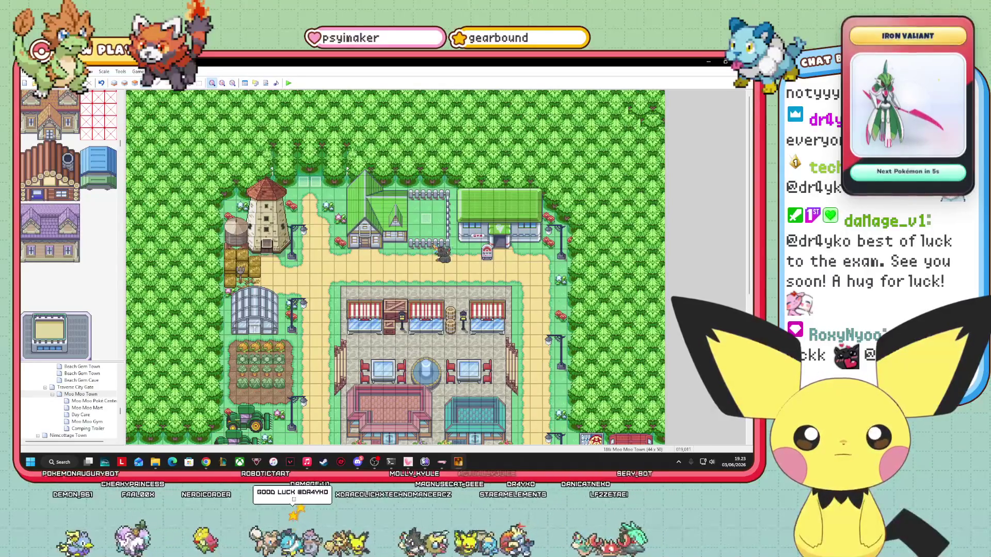
scroll(426, 218, "down", 5)
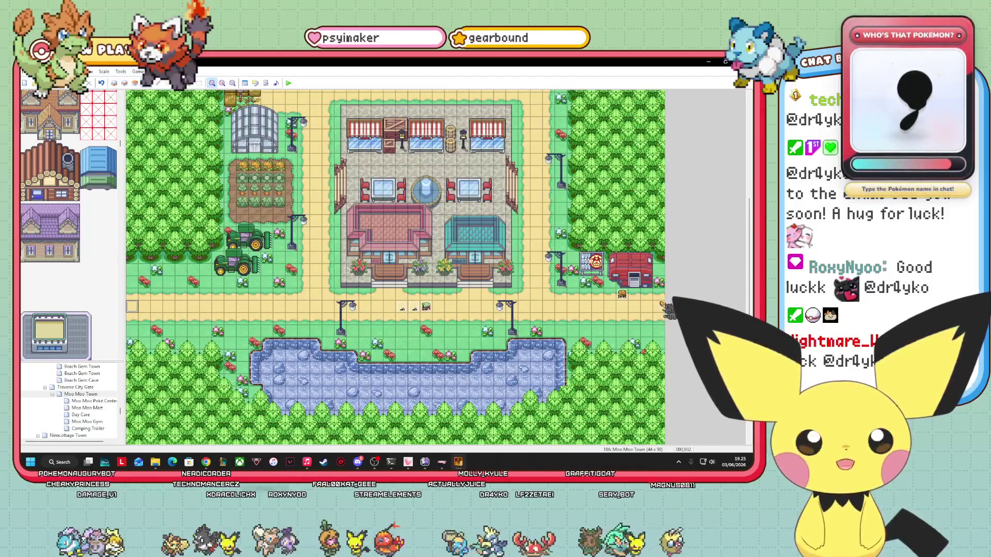
scroll(111, 408, "up", 2)
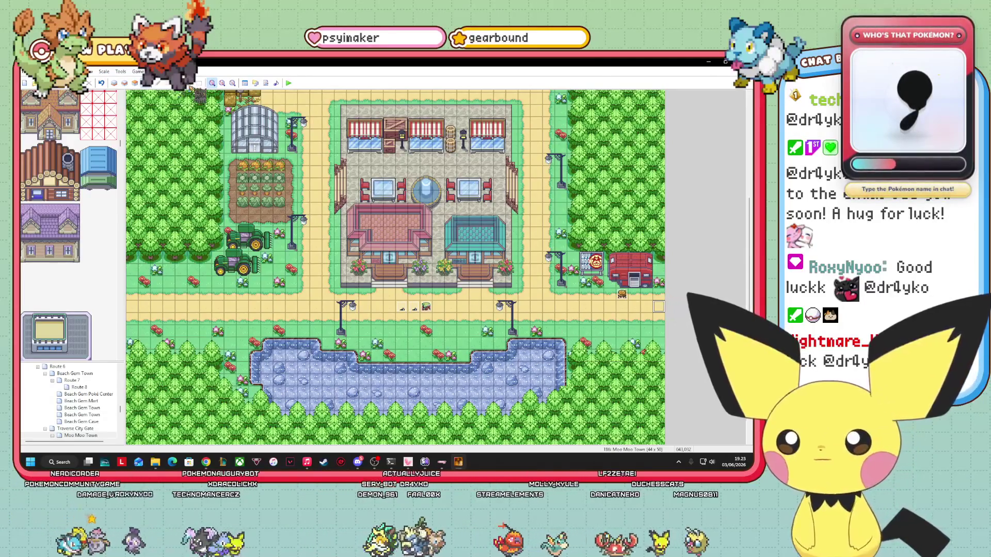
left_click(116, 83)
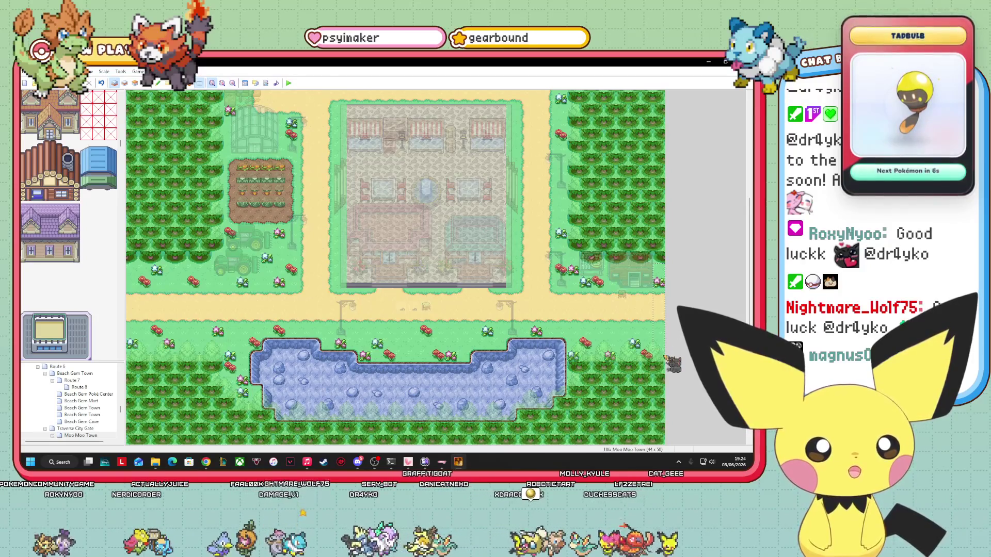
Step: Switch Moo Moo Town to event mode with F8 and bring up the hiker event's options
right_click(660, 337)
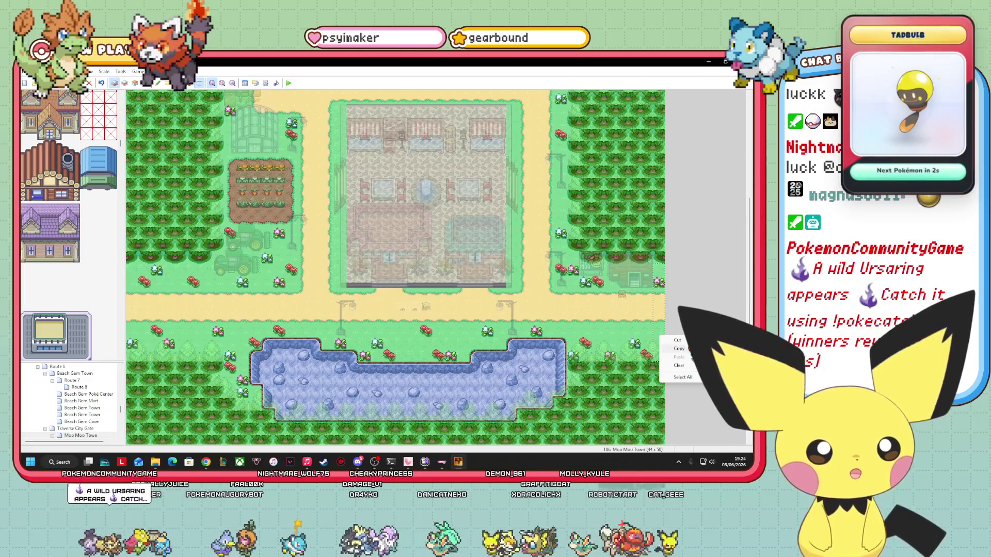
key("Escape")
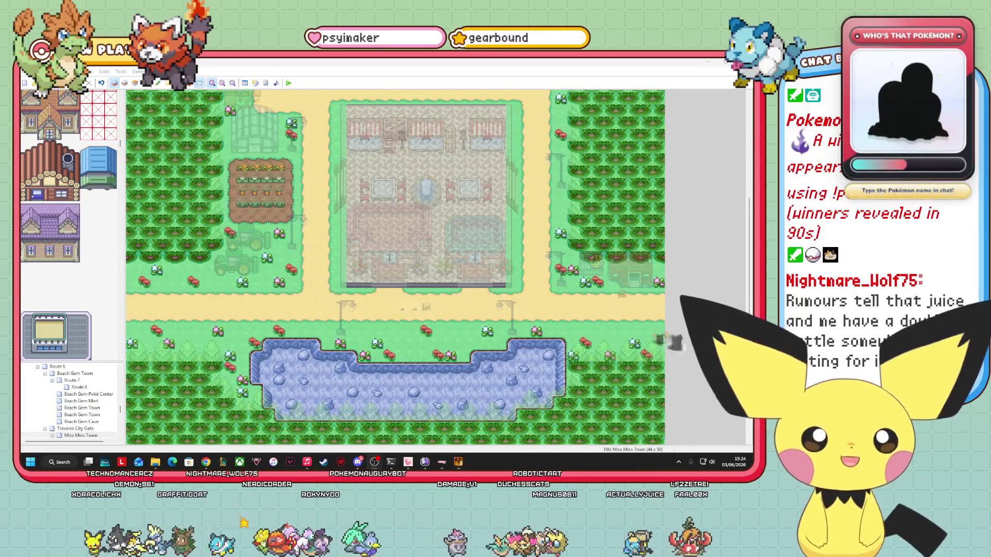
key("F8")
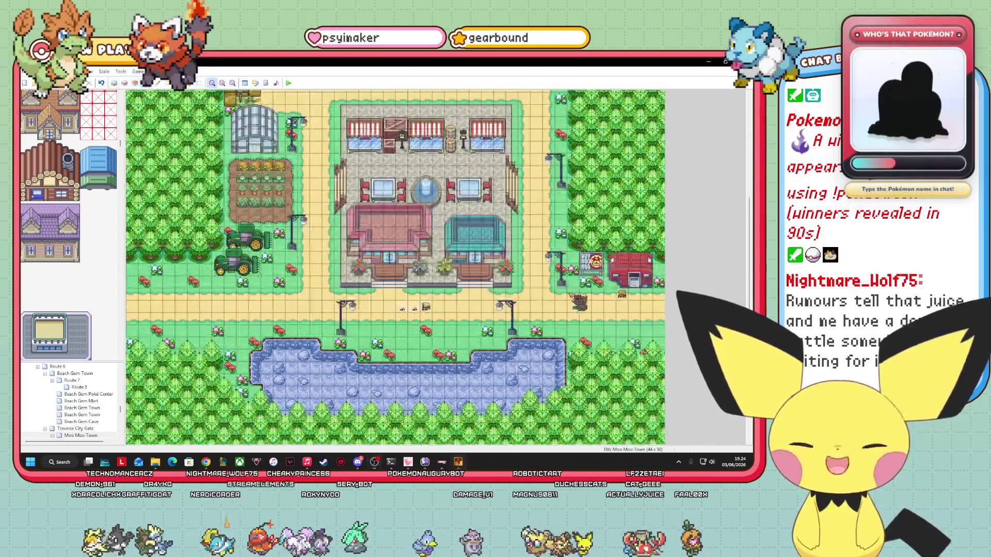
right_click(621, 294)
Step: Add the Show Text line '\xn[Hiker]Heh, it is so nice exploring the region, and finding cool treasure.'
left_click(648, 300)
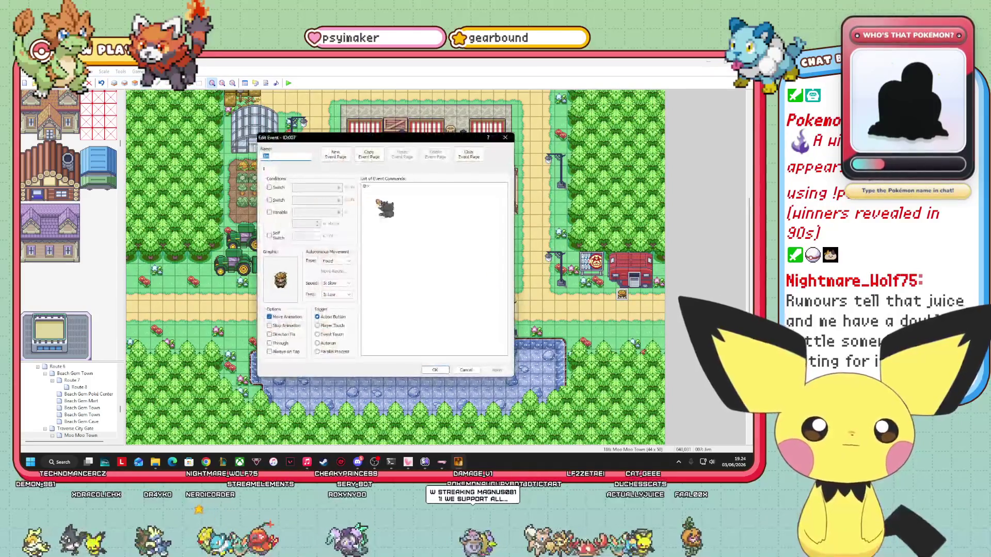
right_click(385, 186)
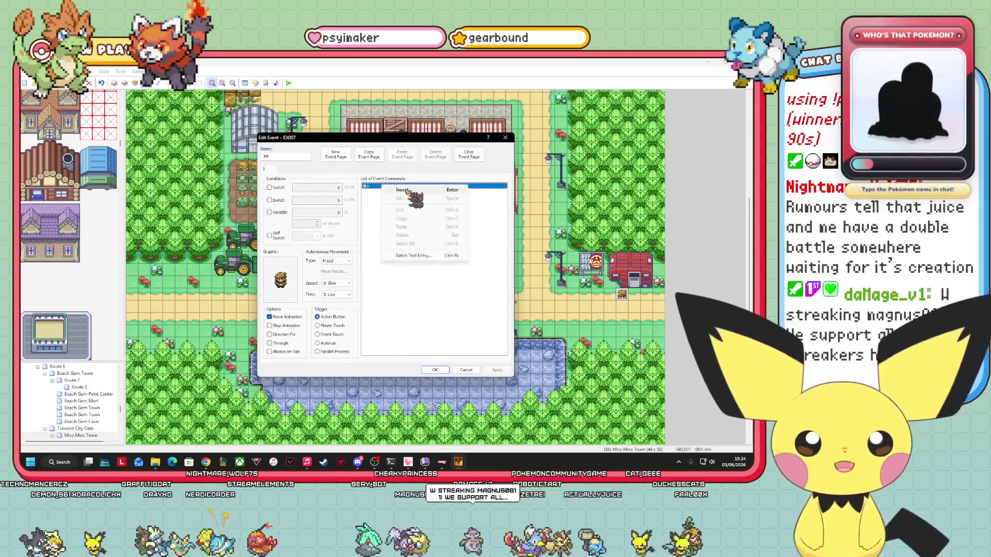
left_click(398, 192)
left_click_drag(428, 186, 547, 203)
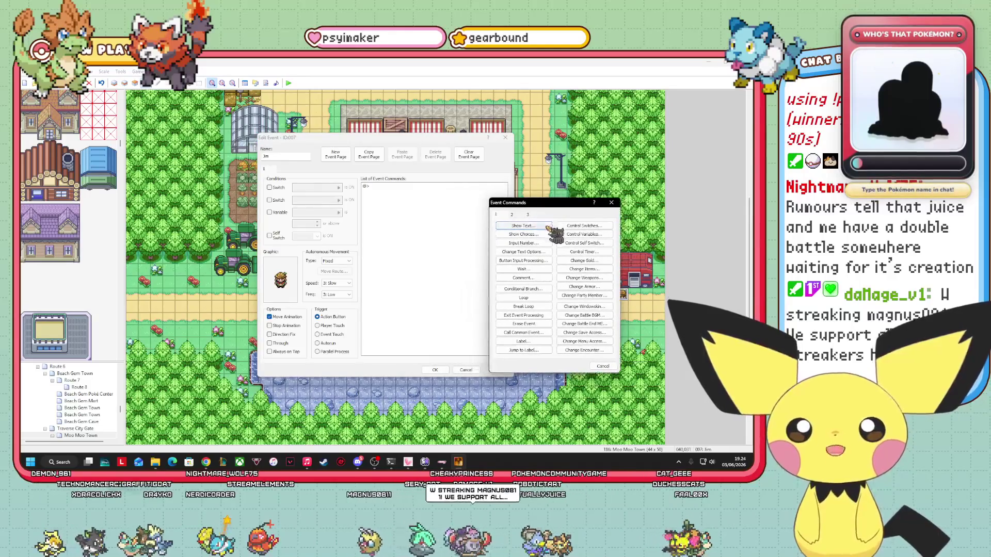
left_click(532, 226)
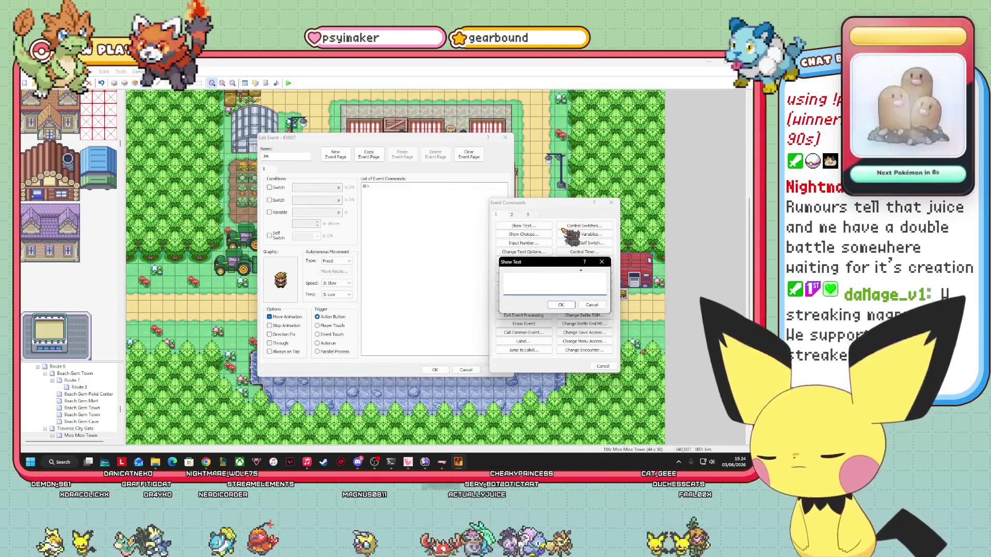
type("\\xn[Hiker]")
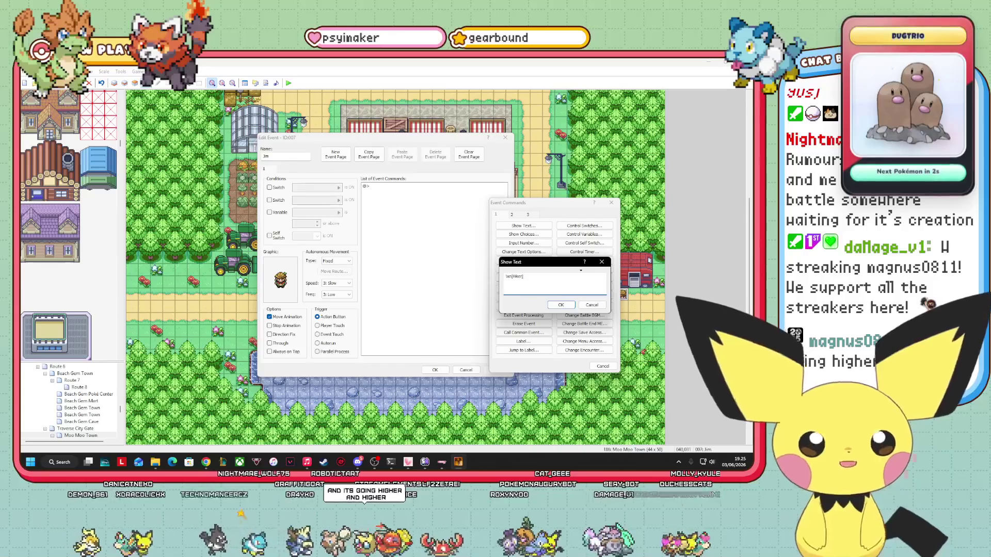
type("Heh, it is")
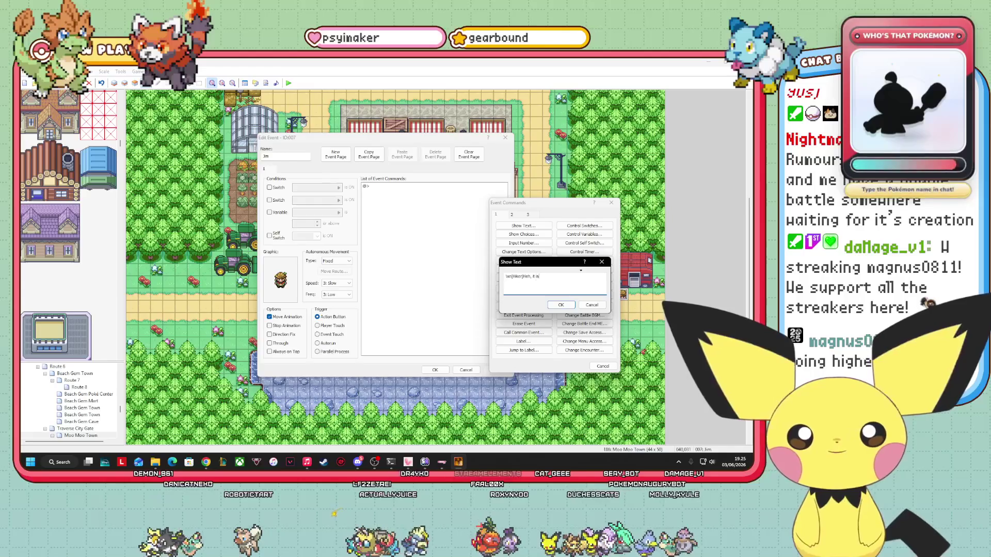
type(" so nice exp")
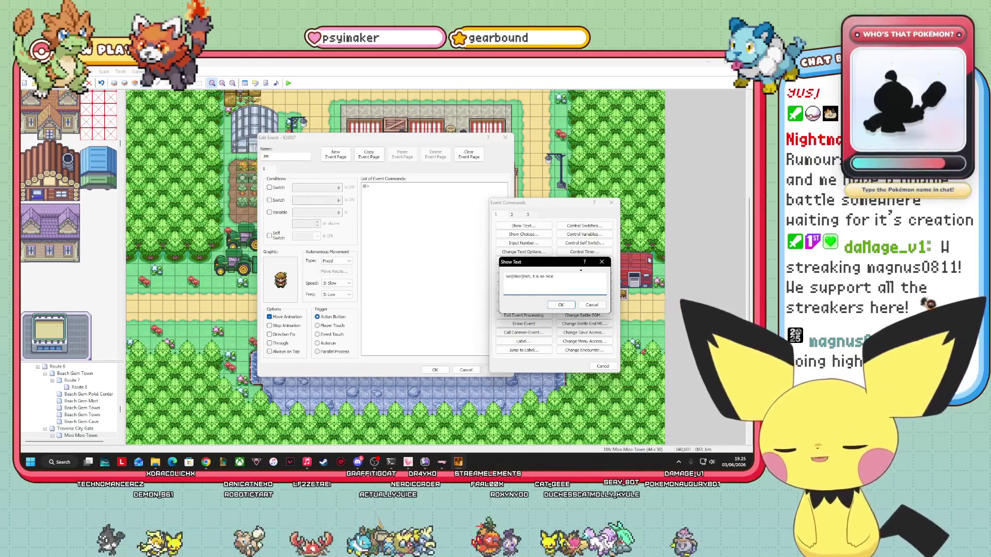
type("loring th")
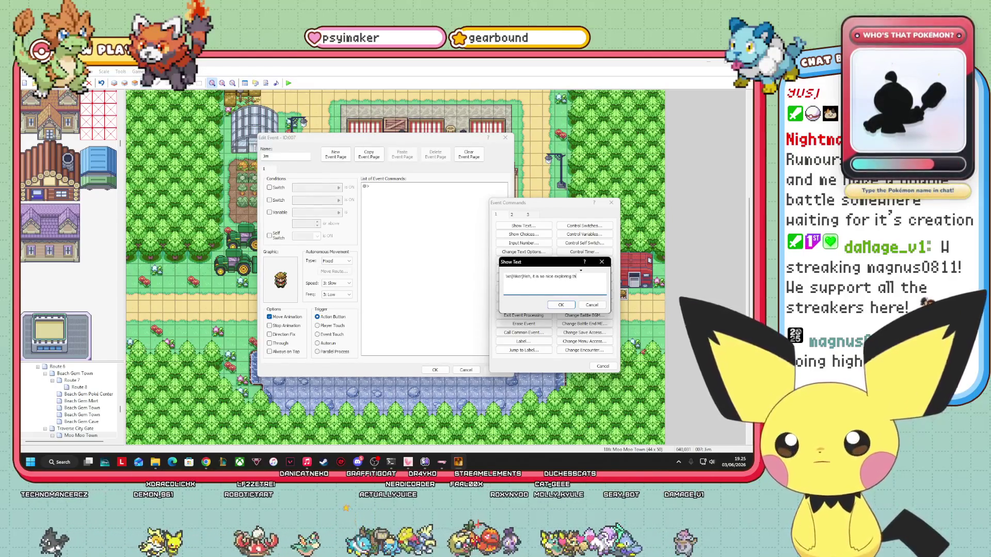
type("e region, and ")
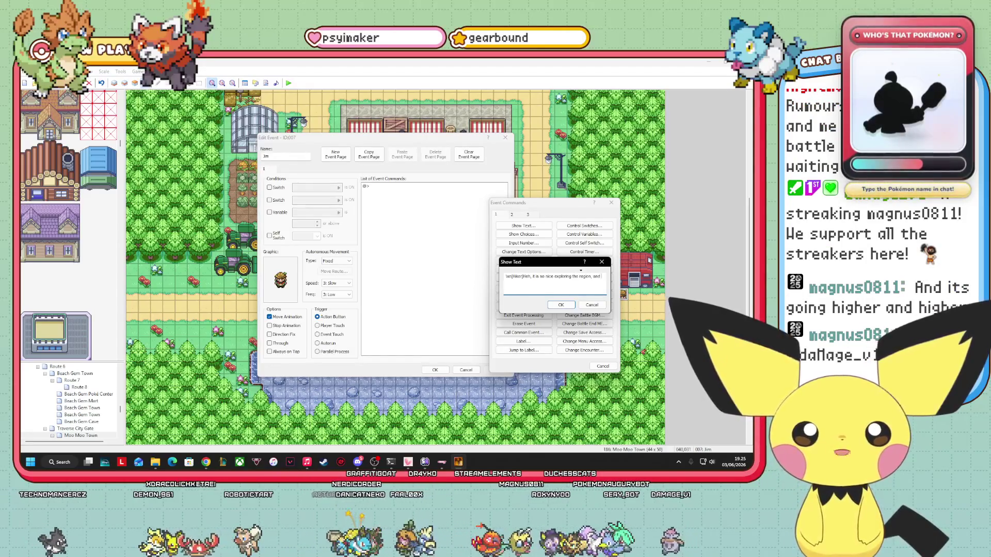
type("finding cool treasure.")
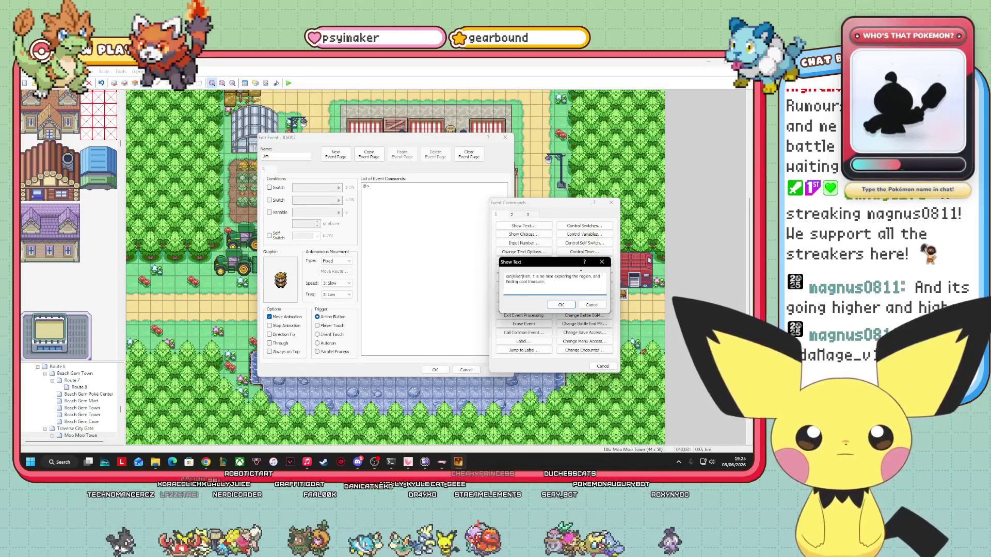
left_click(561, 305)
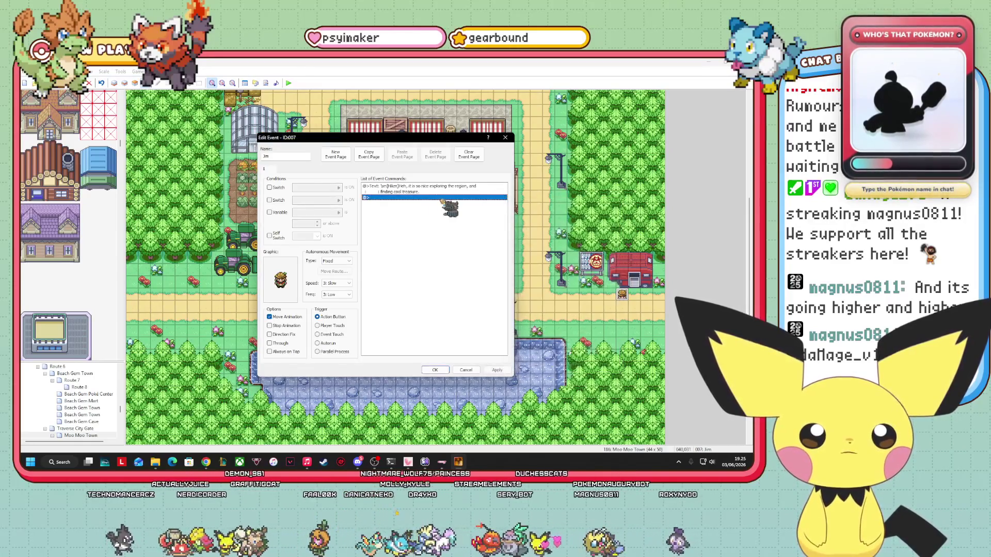
double_click(401, 198)
left_click(403, 209)
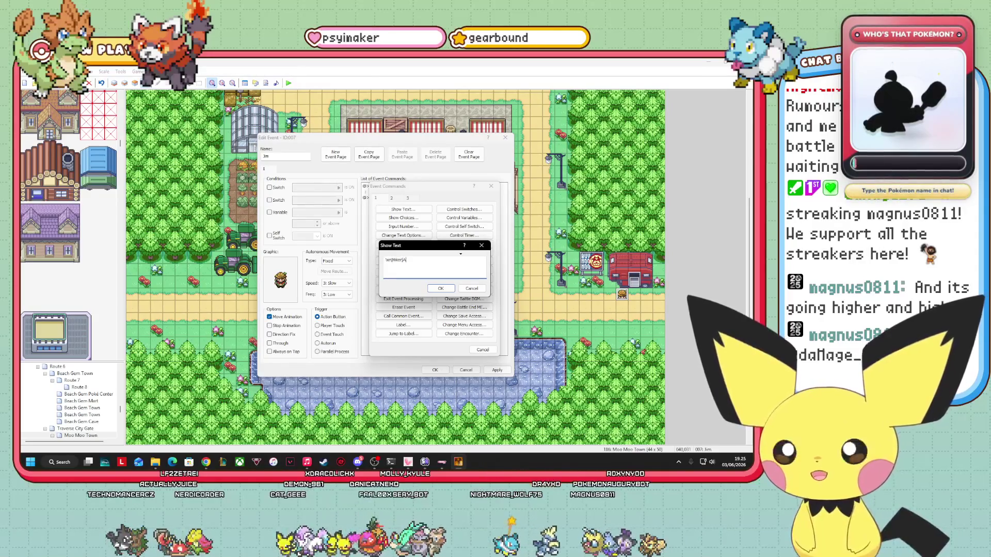
Step: Add the Hiker's line 'even more so, it's nice to have a place to store the treasure.'
type("nd even m")
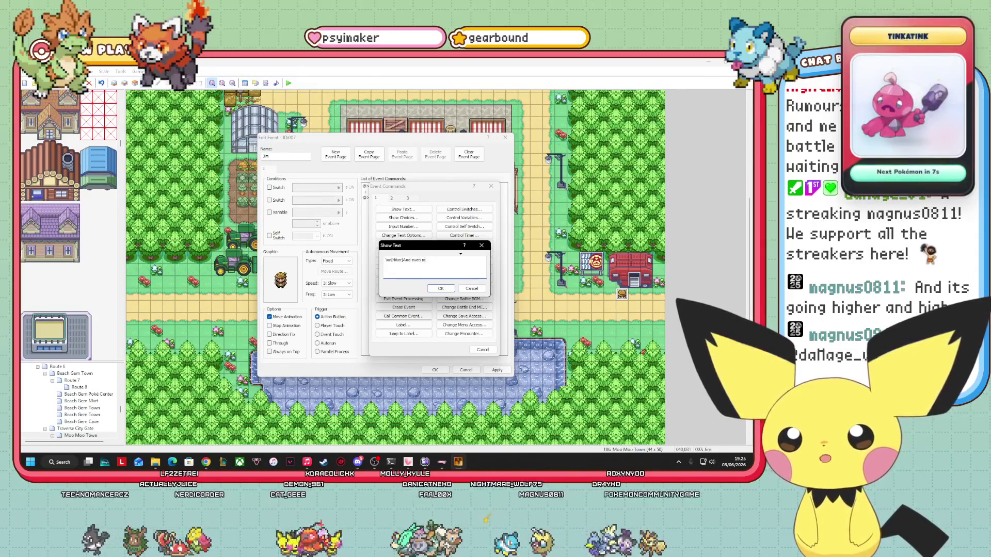
type("ore so, it's nicew t")
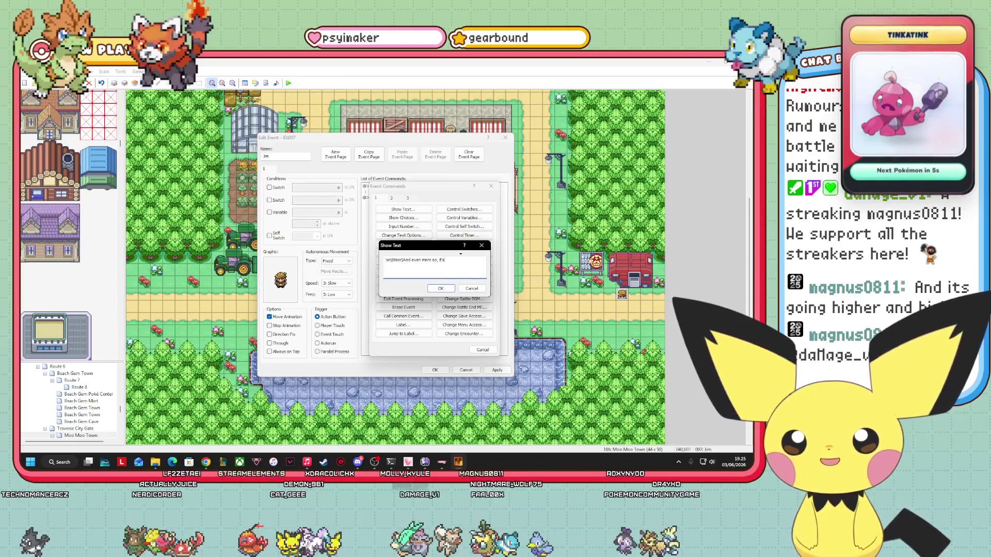
key("BackSpace")
key("BackSpace")
key("BackSpace")
type("to")
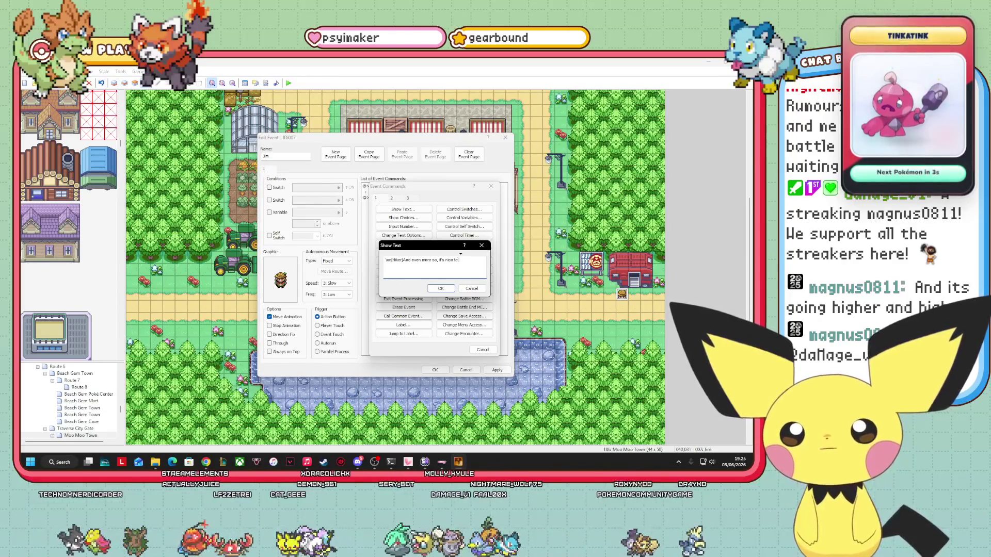
type(" have a place to s")
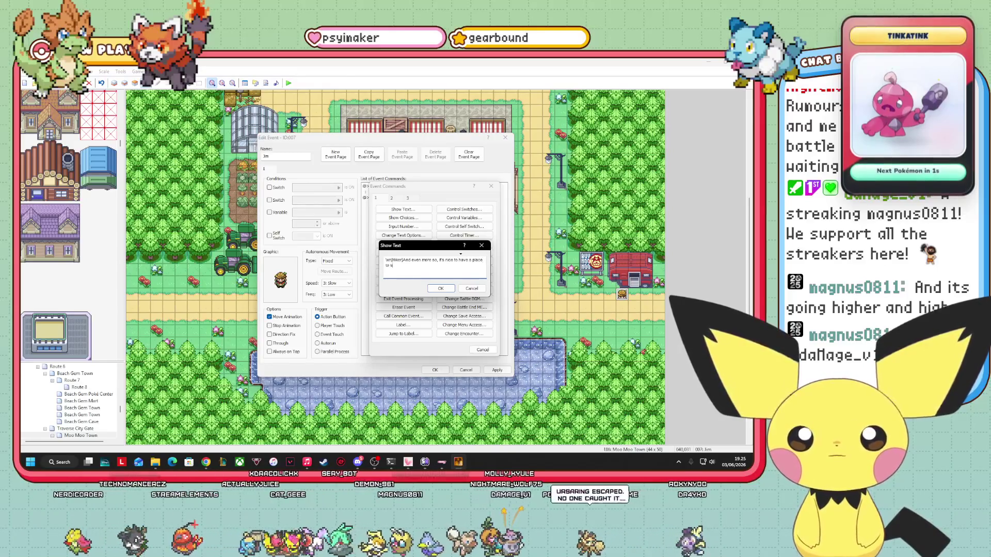
type("tore the treas")
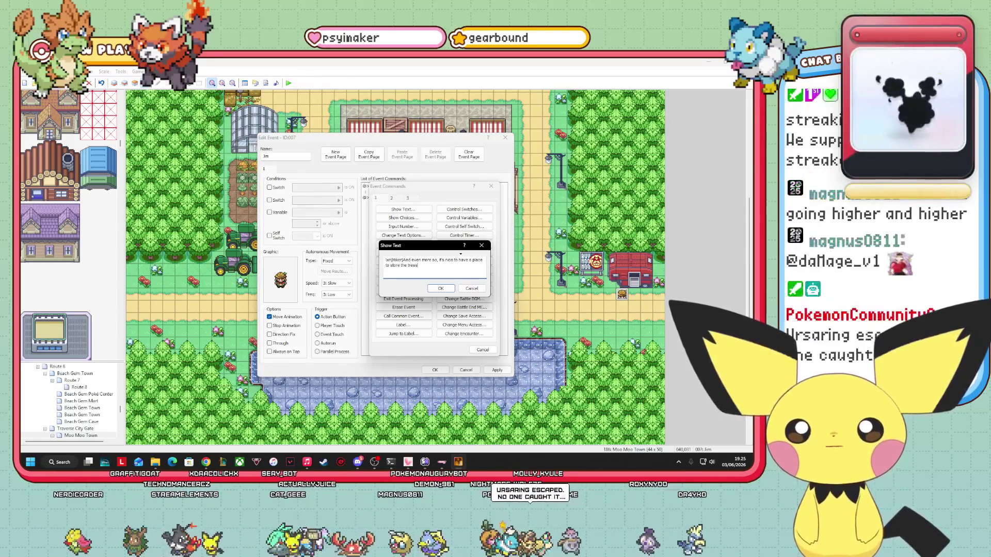
type("ure.")
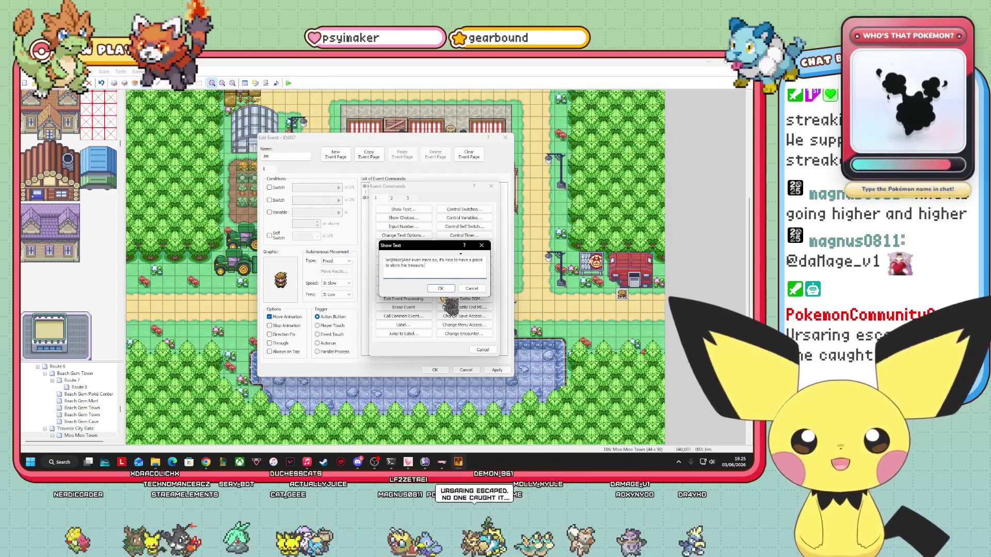
left_click(441, 288)
Step: Add a third Show Text line about the Hiker's trailer storing his Big Nugget
double_click(408, 209)
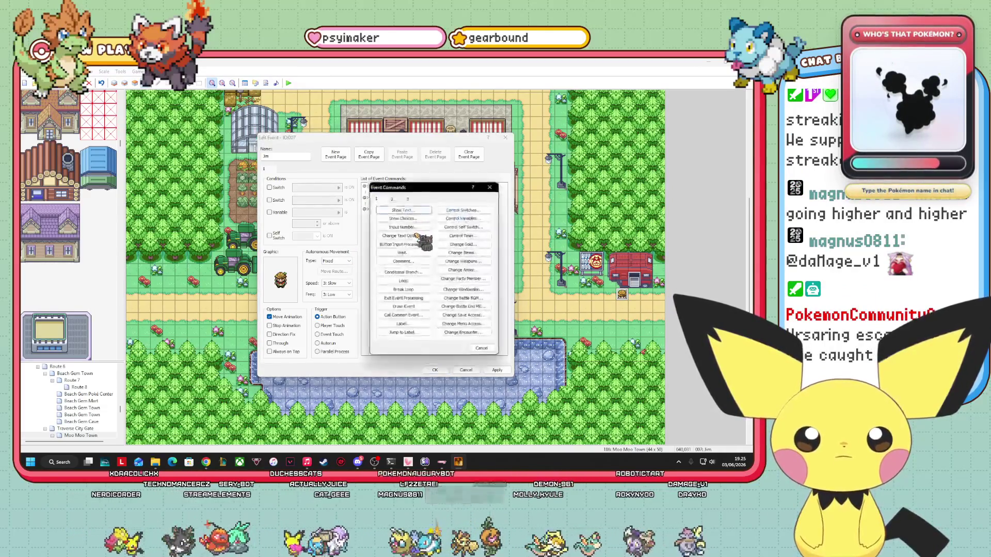
left_click(408, 210)
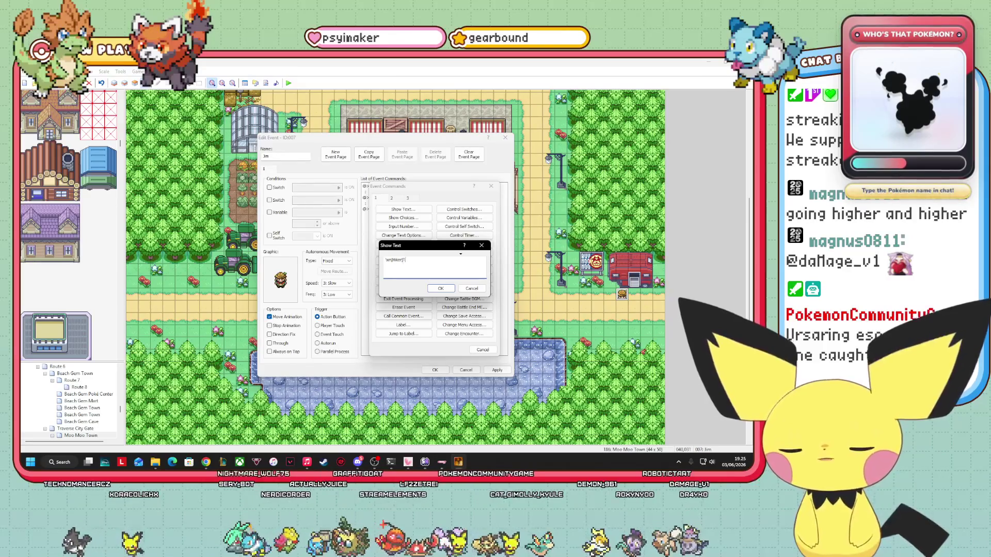
key("BackSpace")
key("BackSpace")
key("BackSpace")
type("My trainer here is not jus")
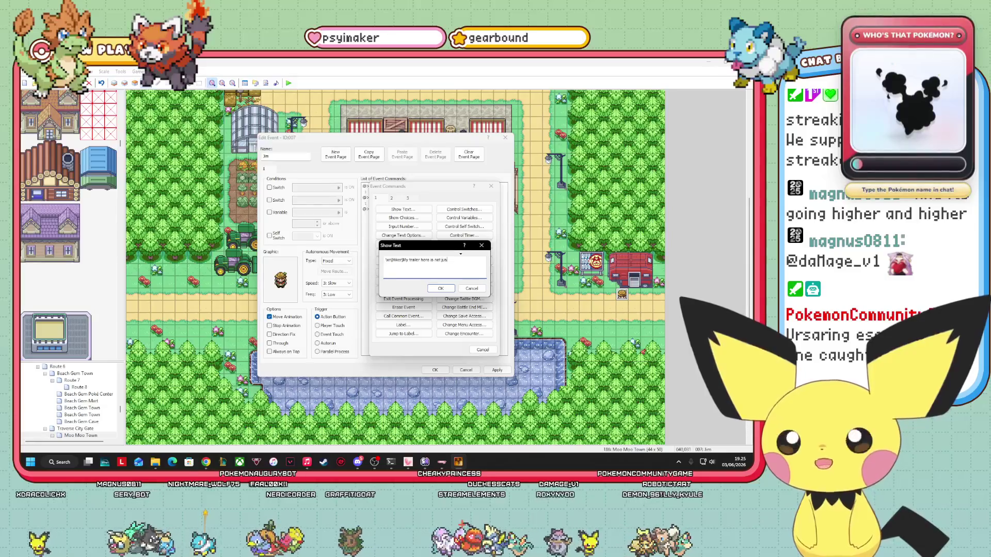
type("t a home")
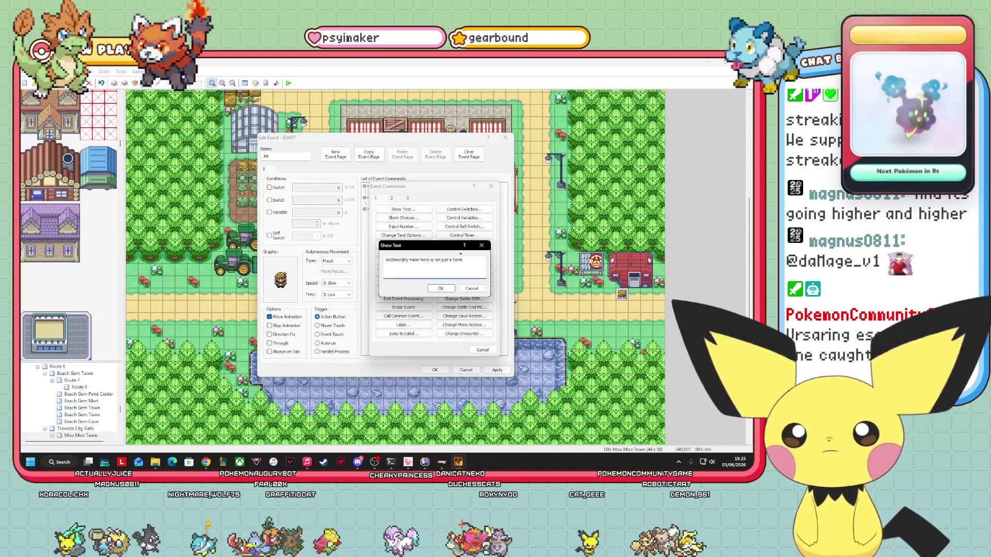
type(" - it is where I store my Bi")
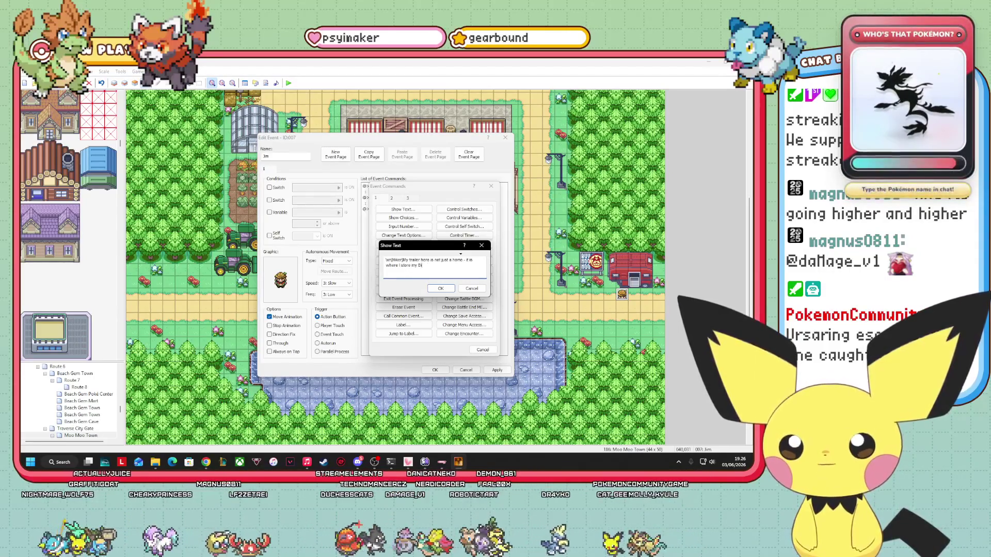
type("g Nugget")
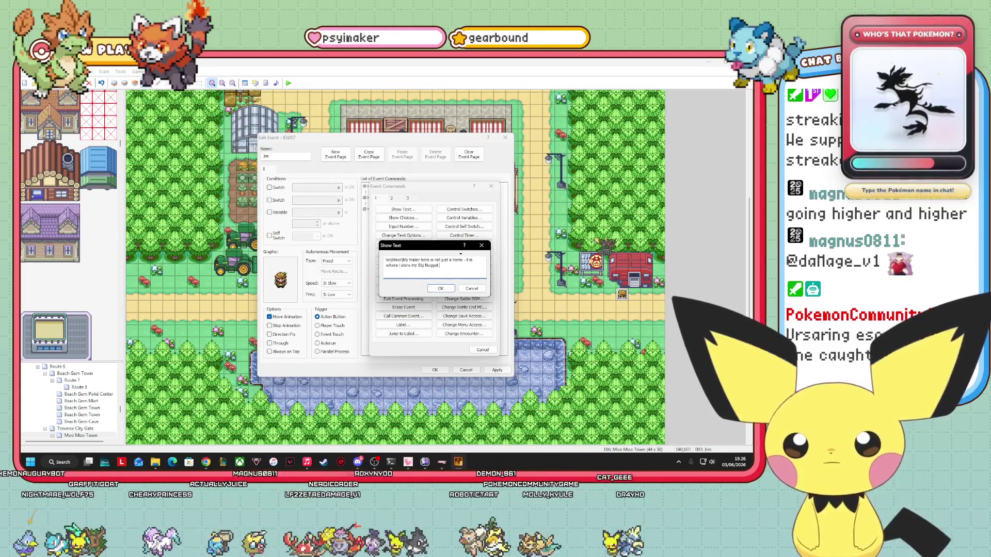
left_click(440, 288)
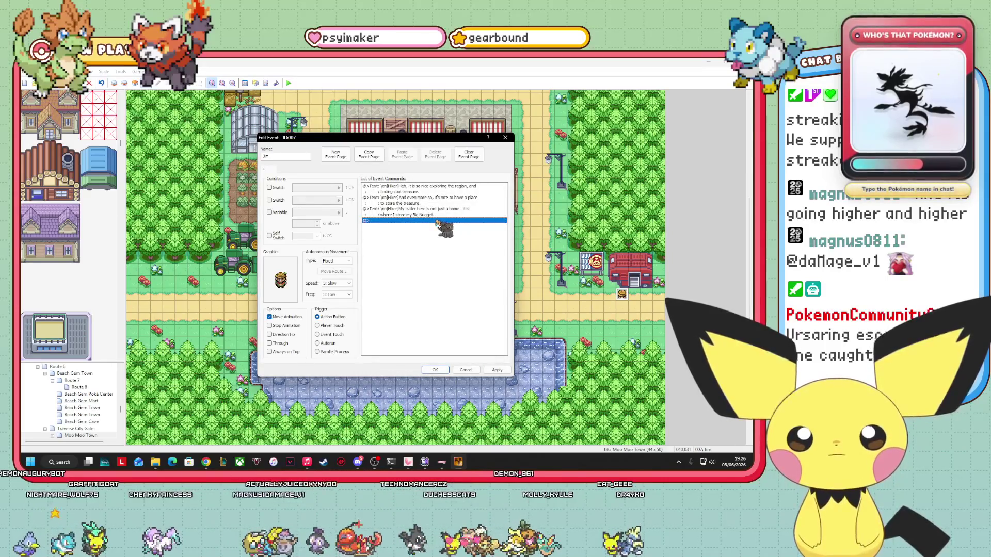
right_click(438, 222)
Step: Insert the Hiker's line 'And it is all mine!' after the trailer line
left_click(451, 226)
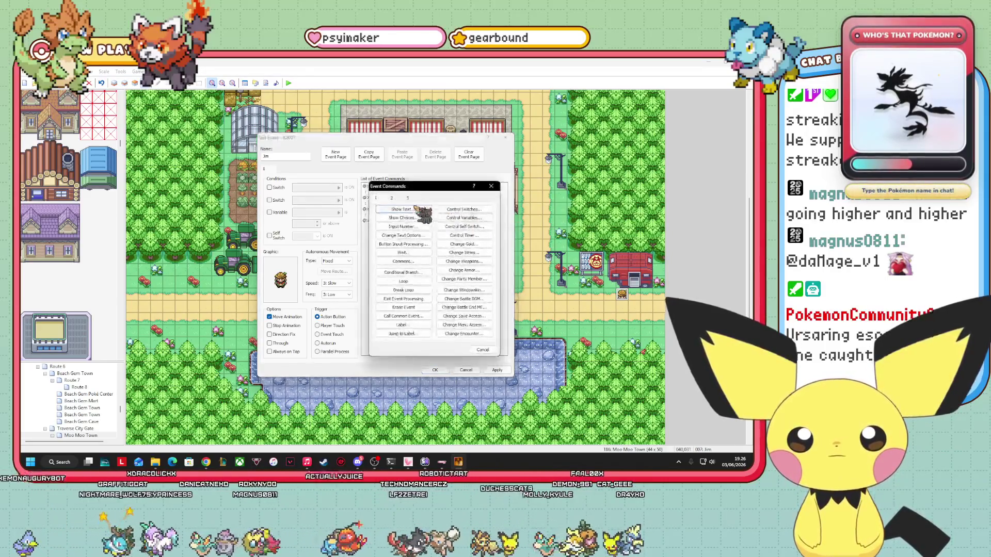
left_click(403, 209)
type("Hm")
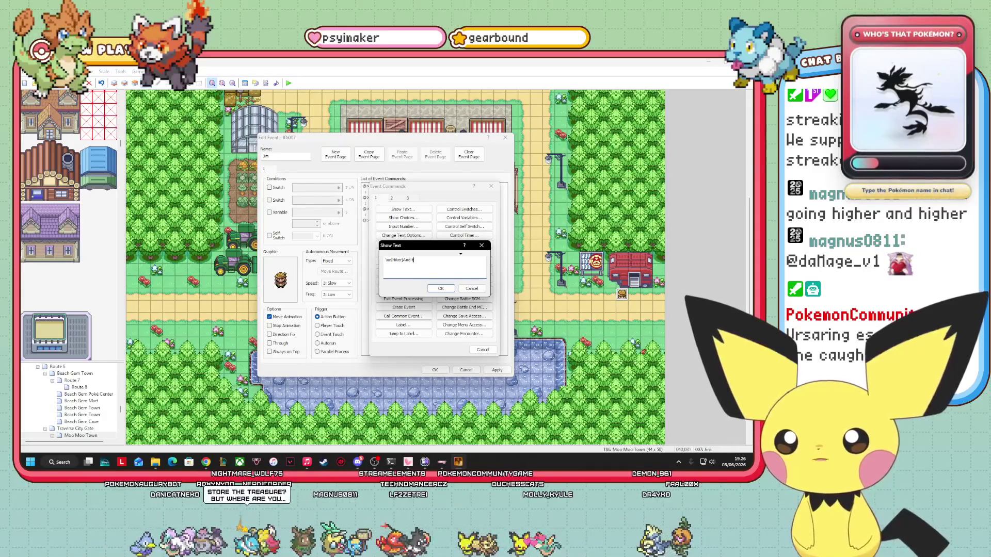
type("e")
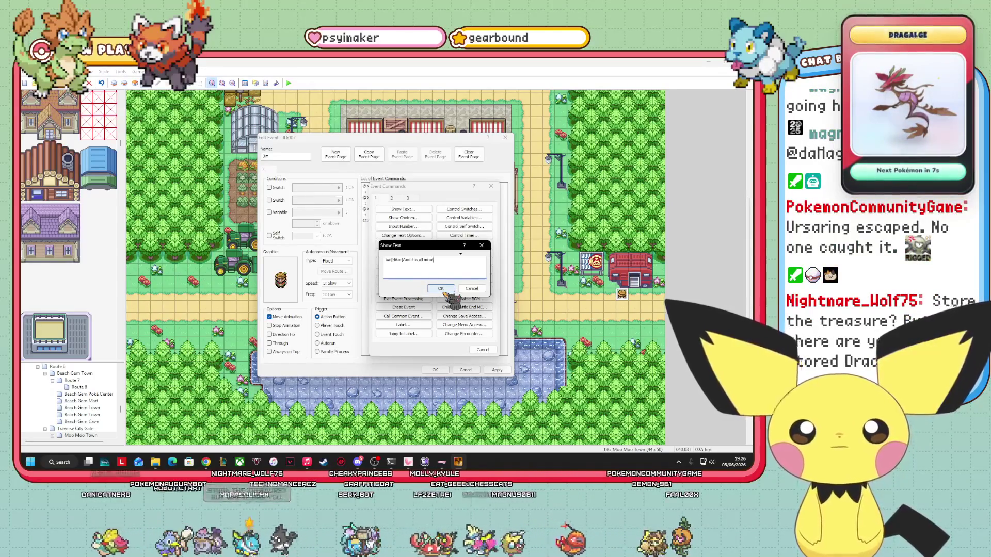
left_click(441, 288)
Step: Insert another Show Text line '\xn[Hiker]Hehehe'
right_click(419, 228)
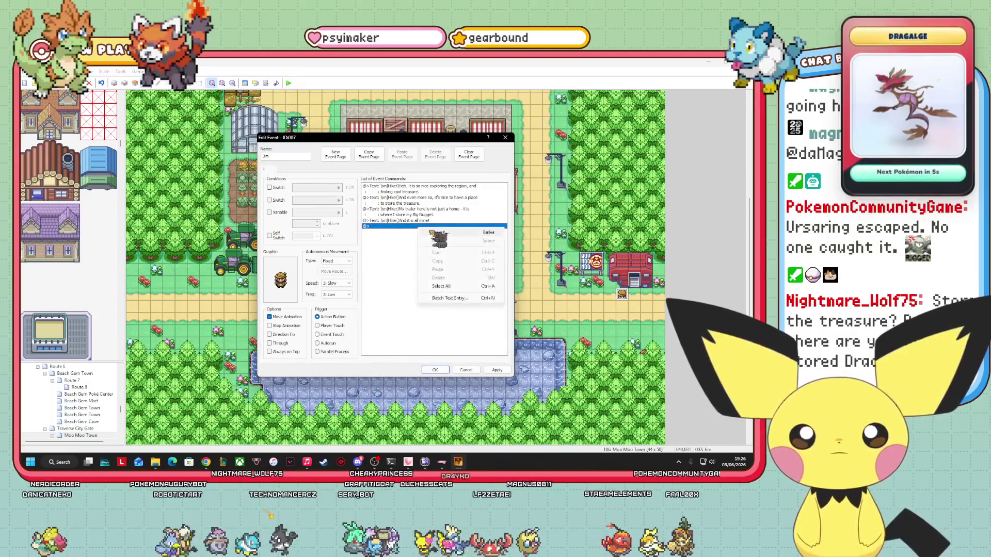
left_click(432, 242)
left_click(403, 210)
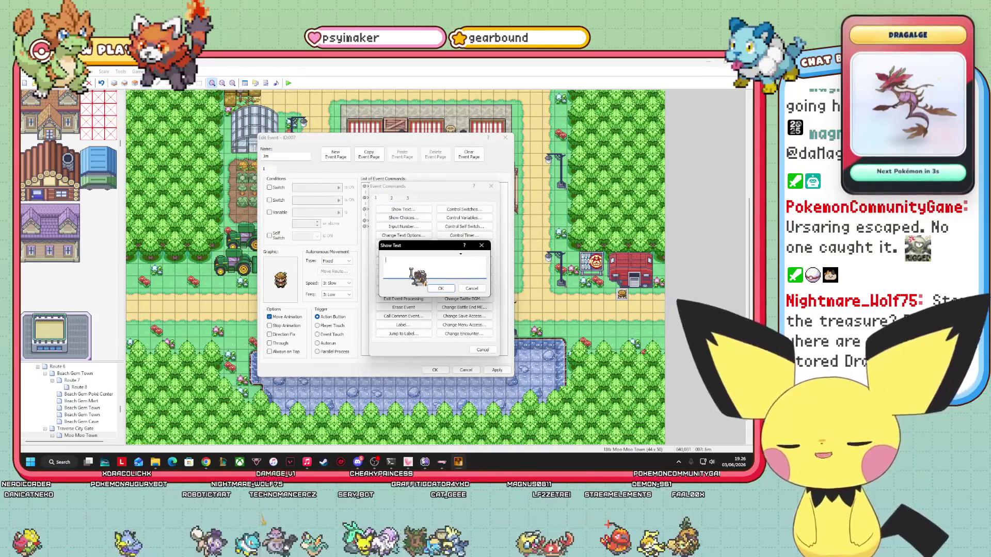
type("\\xn[H")
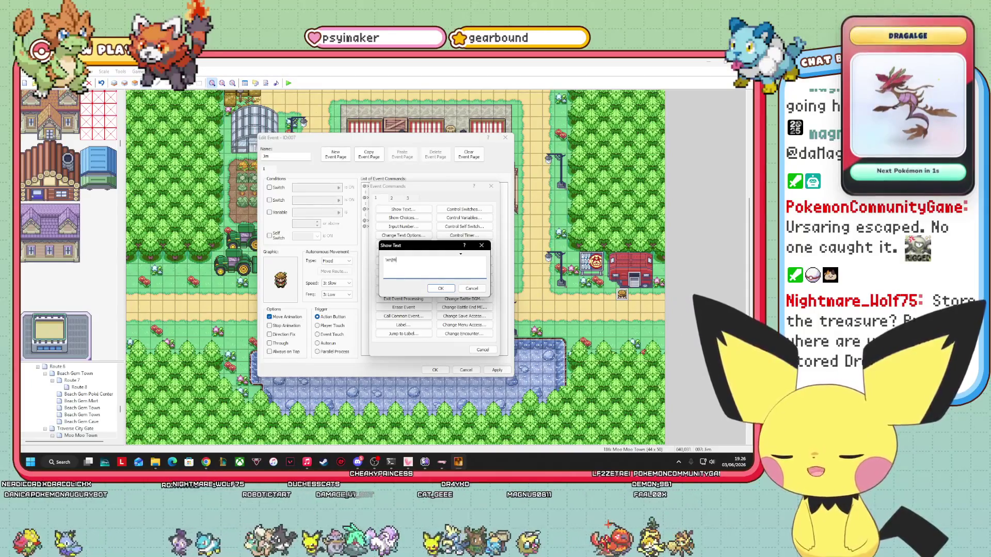
type("iker]Hehehe")
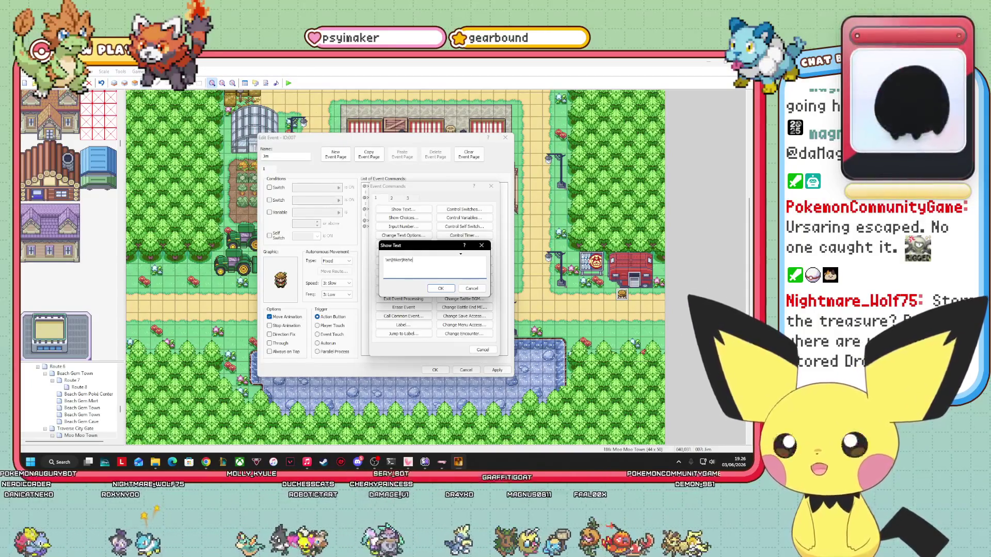
left_click(440, 288)
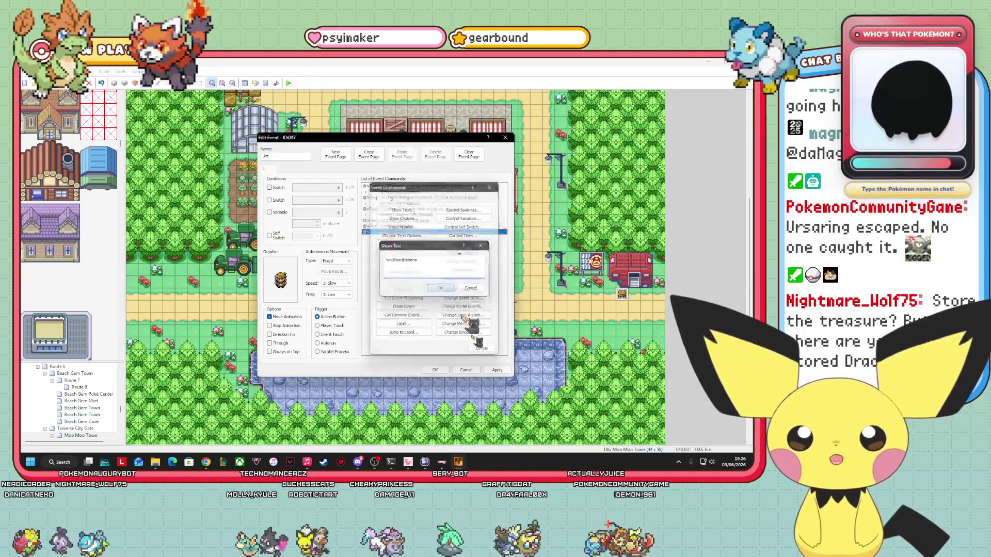
Step: Add a period to the Hehehe line, then apply and close the event editor
right_click(439, 226)
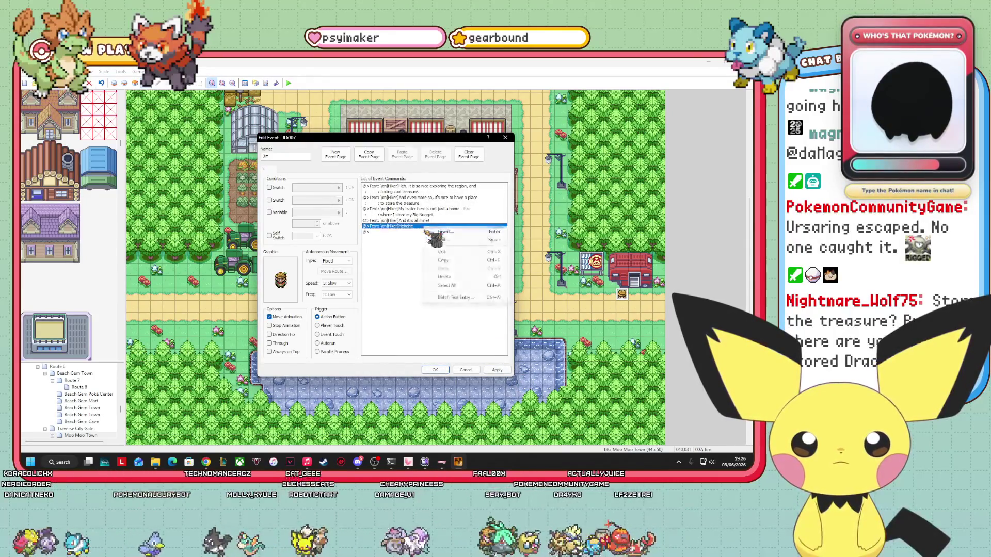
left_click(461, 253)
type(".")
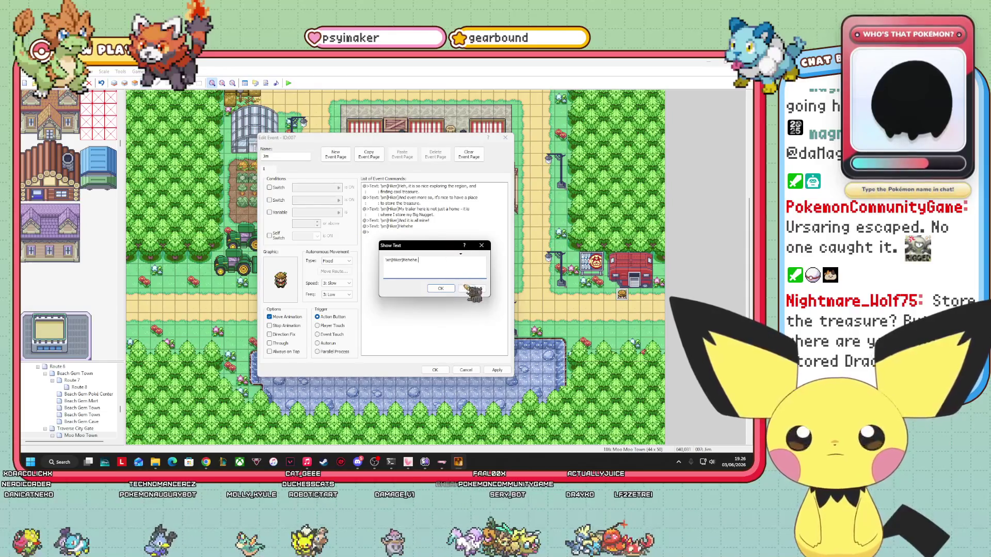
left_click(441, 289)
left_click(493, 368)
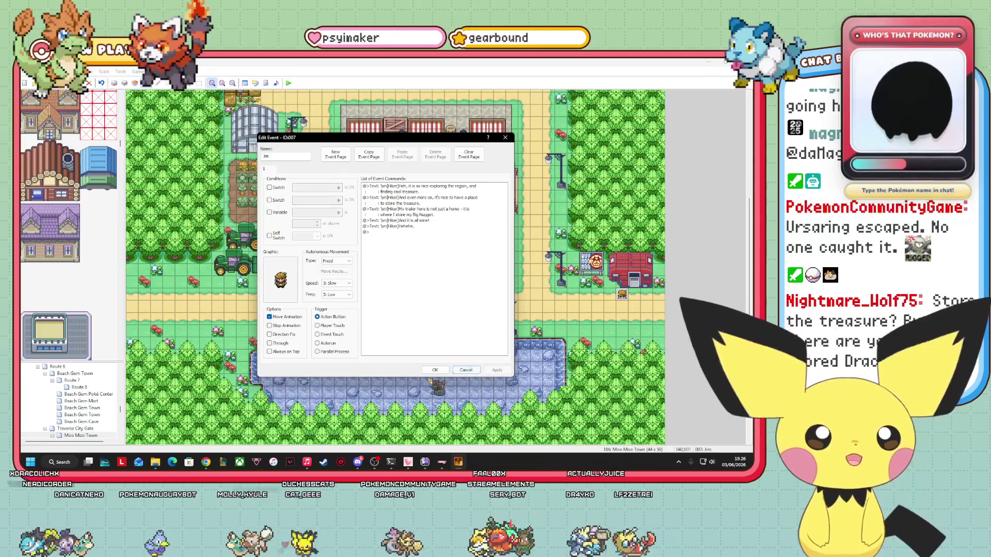
left_click(434, 371)
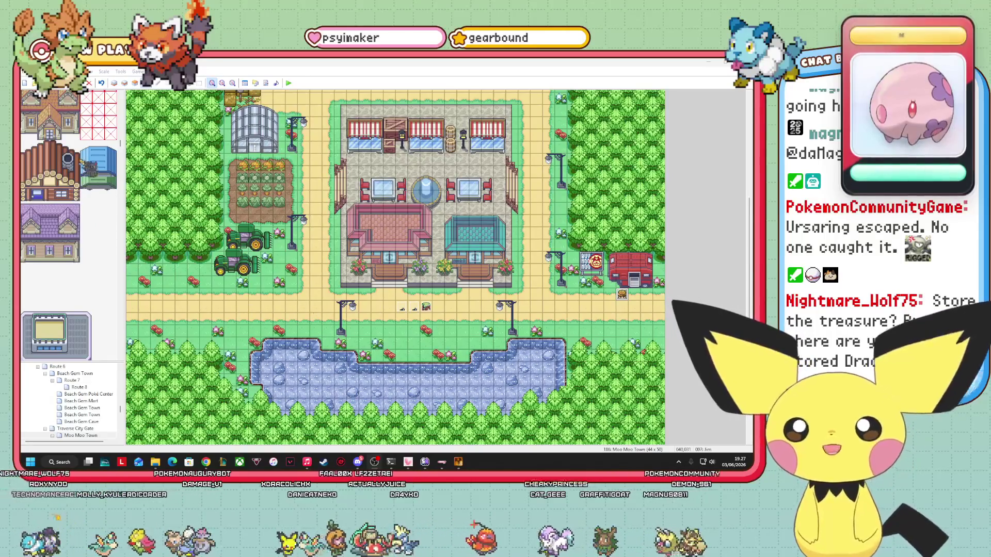
Step: Scroll the map tree down to Moo Moo Town and bring up its options
scroll(89, 171, "down", 10)
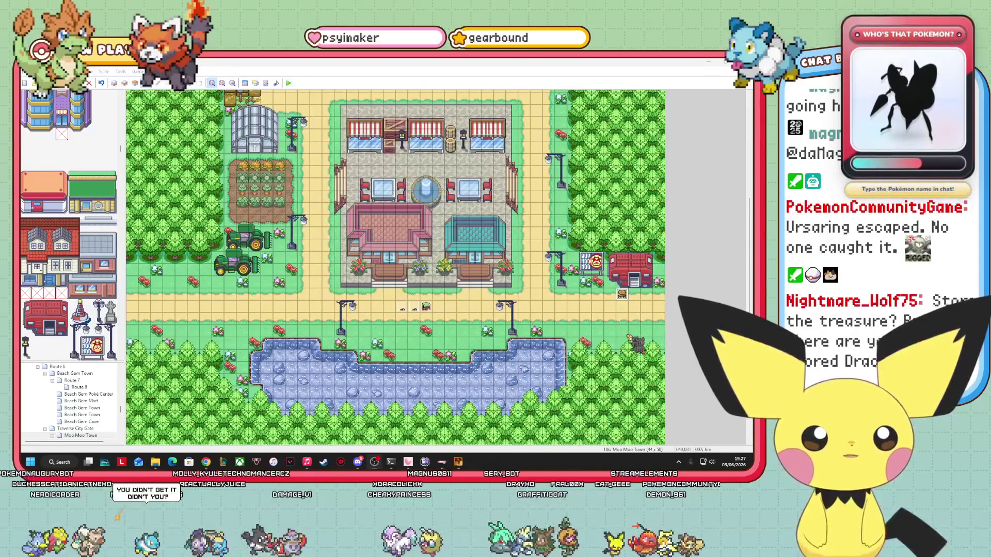
left_click(623, 343)
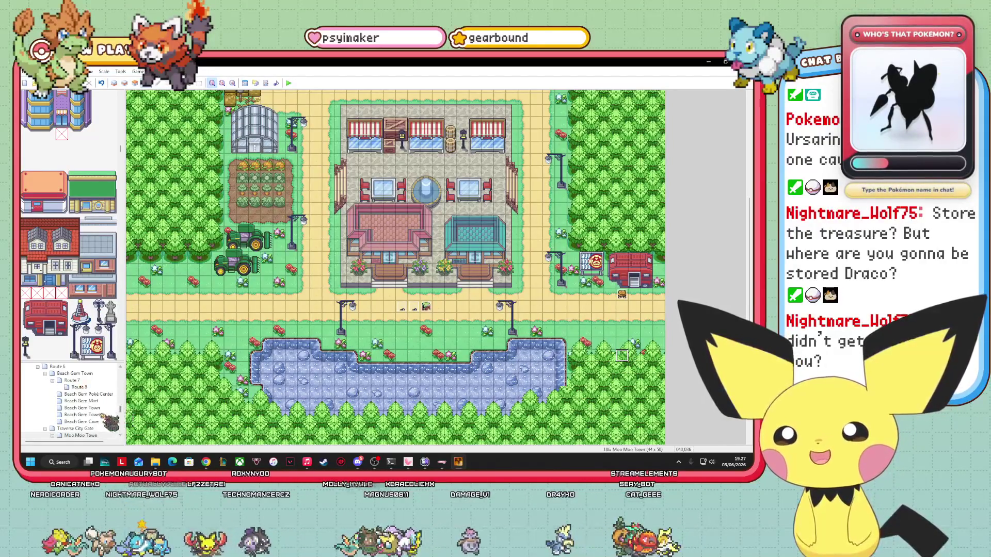
scroll(72, 397, "down", 2)
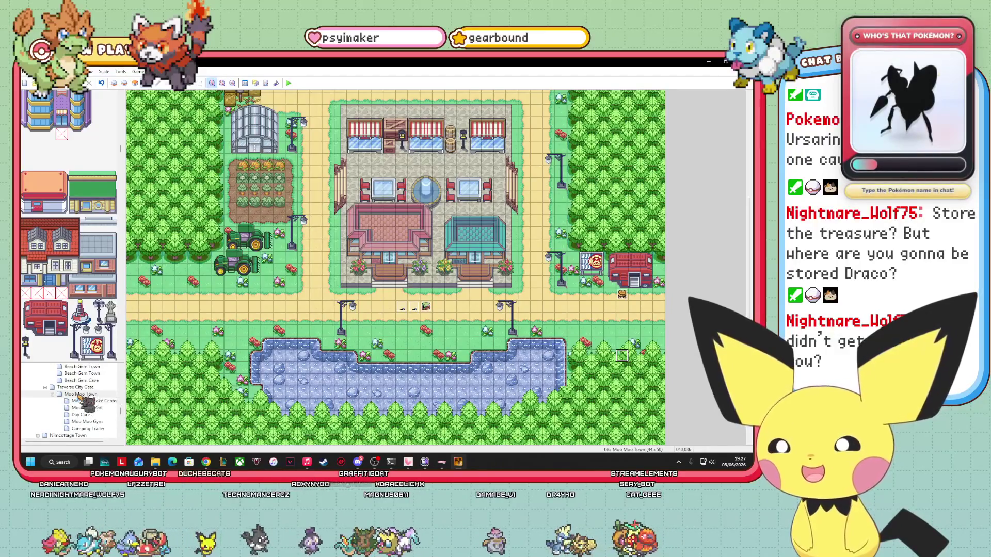
right_click(81, 395)
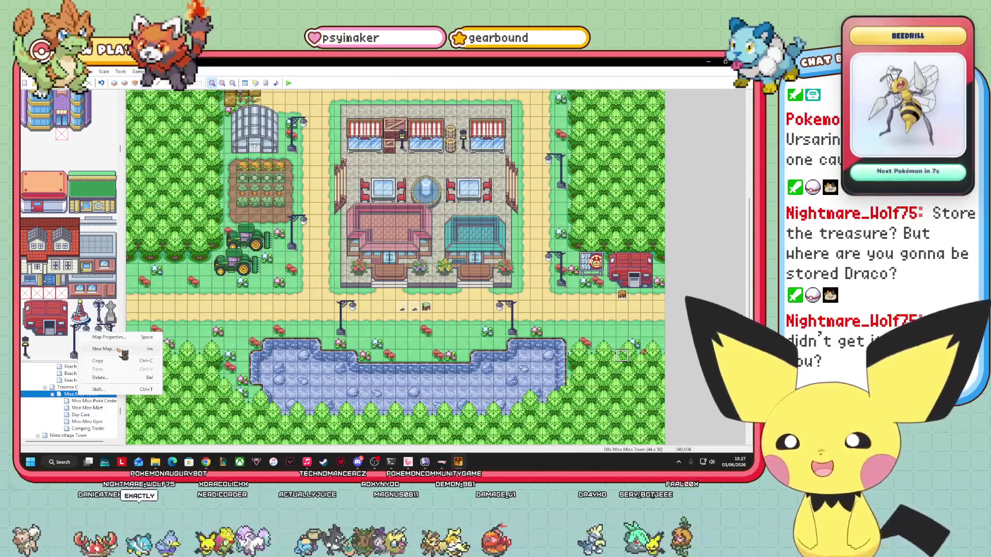
Step: Create a new map named Route 9 under Moo Moo Town, then zoom into the region map in Paint
left_click(124, 353)
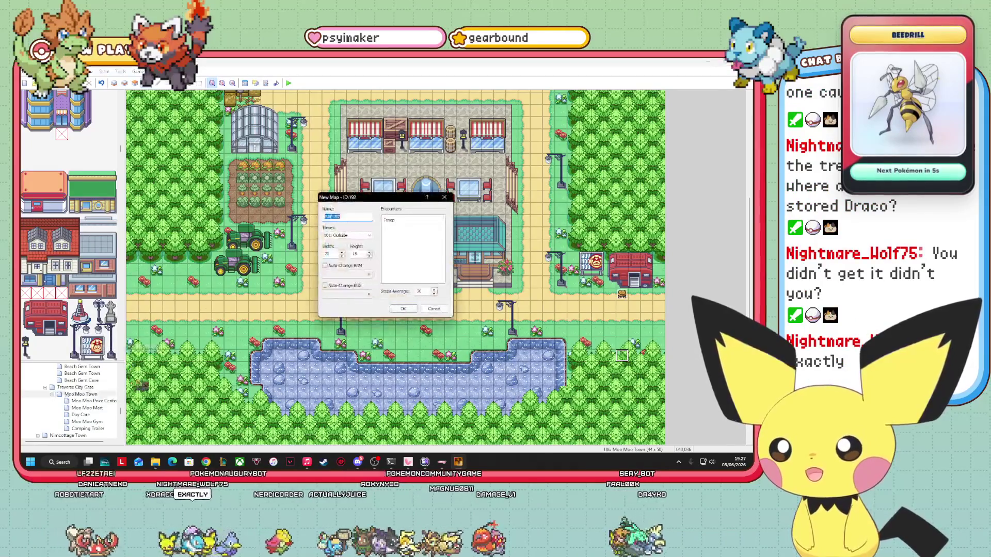
type("Route 9")
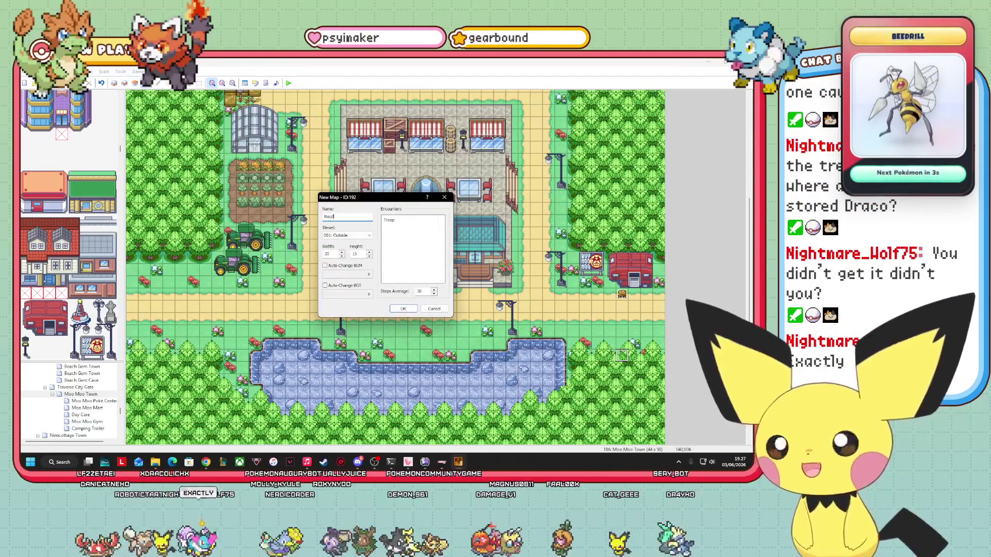
left_click(403, 309)
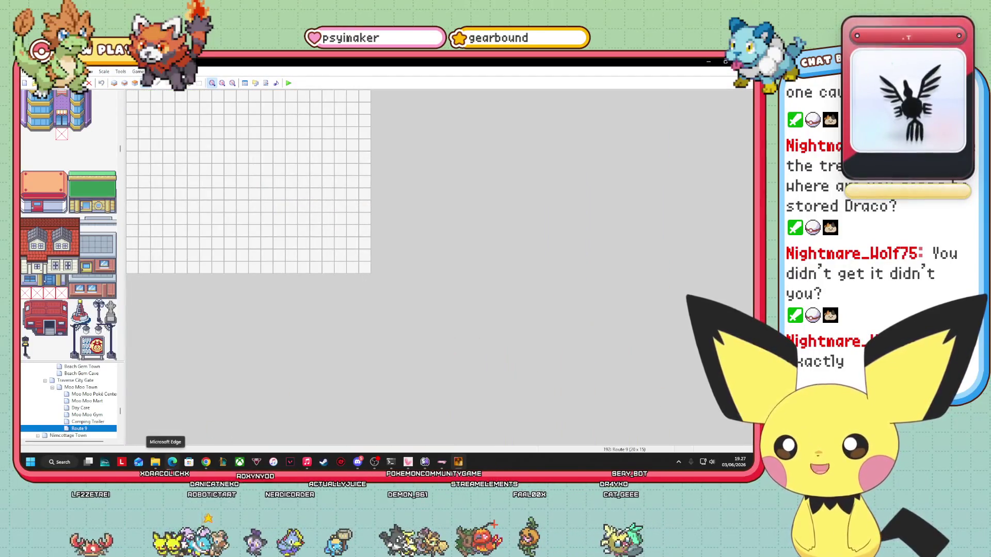
mouse_move(155, 462)
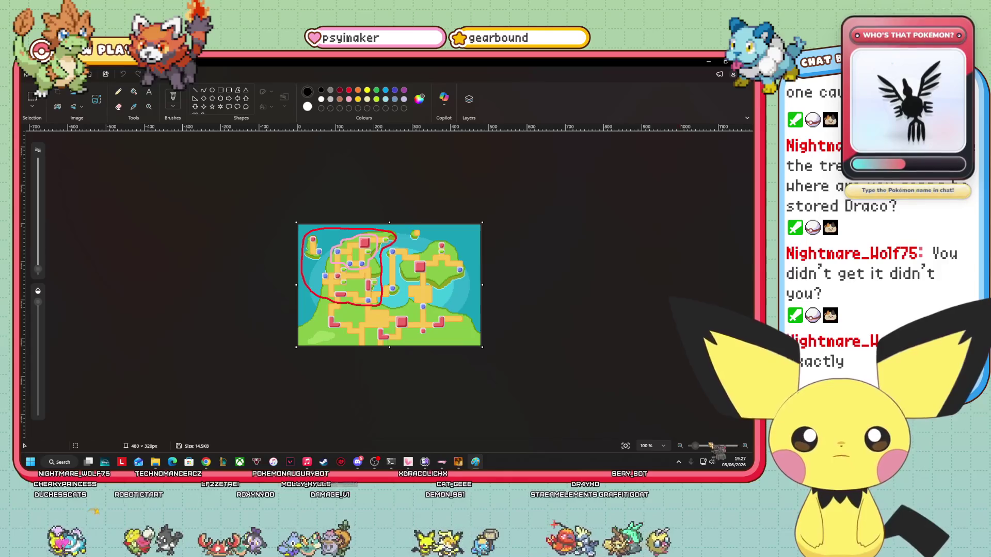
left_click_drag(695, 445, 706, 445)
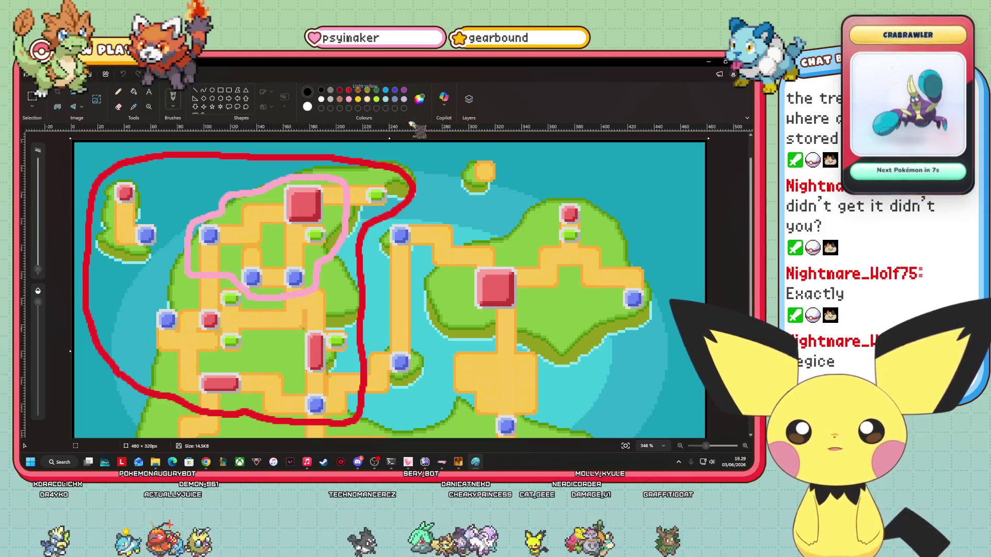
Step: Paint a purple route along the pink loop on the region map with a brush
left_click(404, 90)
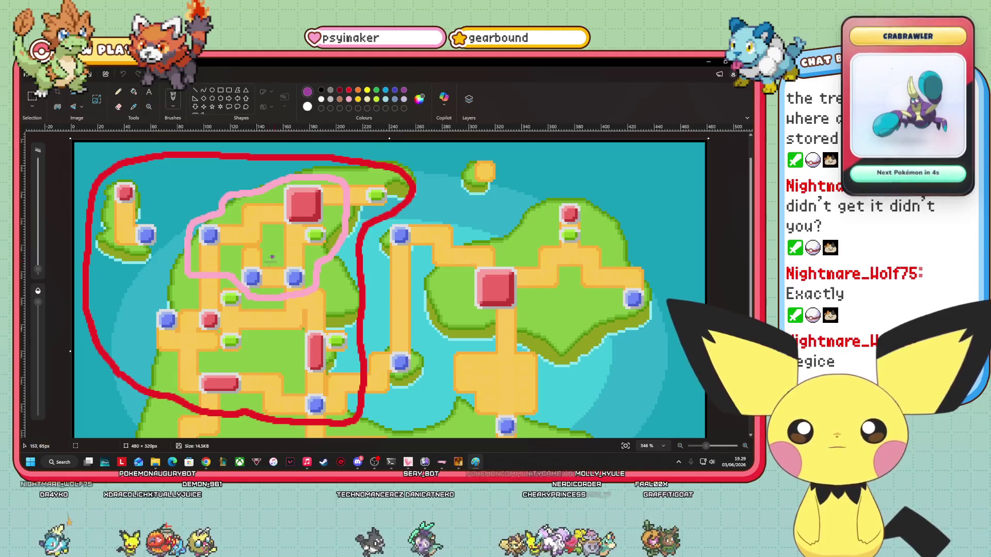
left_click(173, 110)
left_click(44, 271)
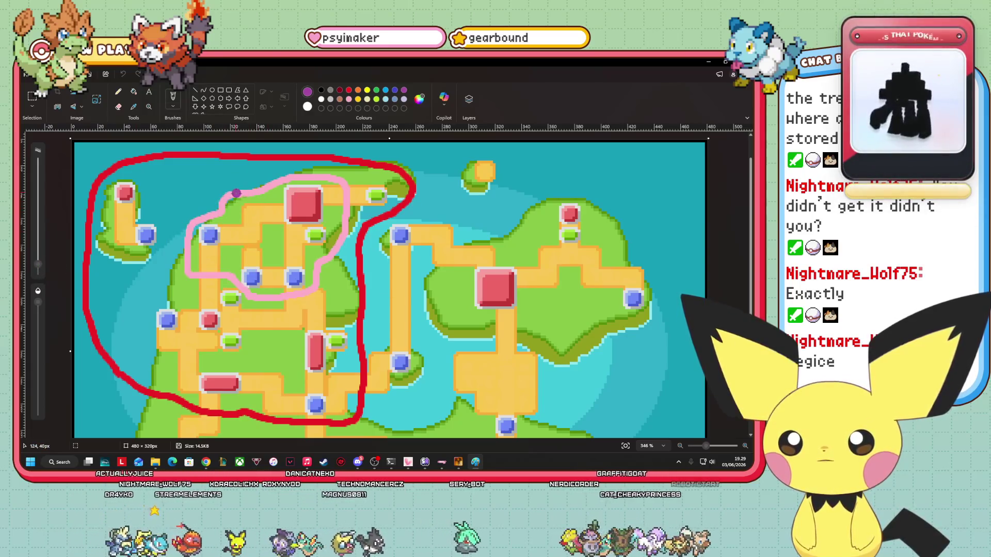
mouse_move(318, 177)
left_mouse_down()
mouse_move(230, 199)
mouse_move(194, 226)
mouse_move(185, 249)
mouse_move(194, 304)
left_mouse_up()
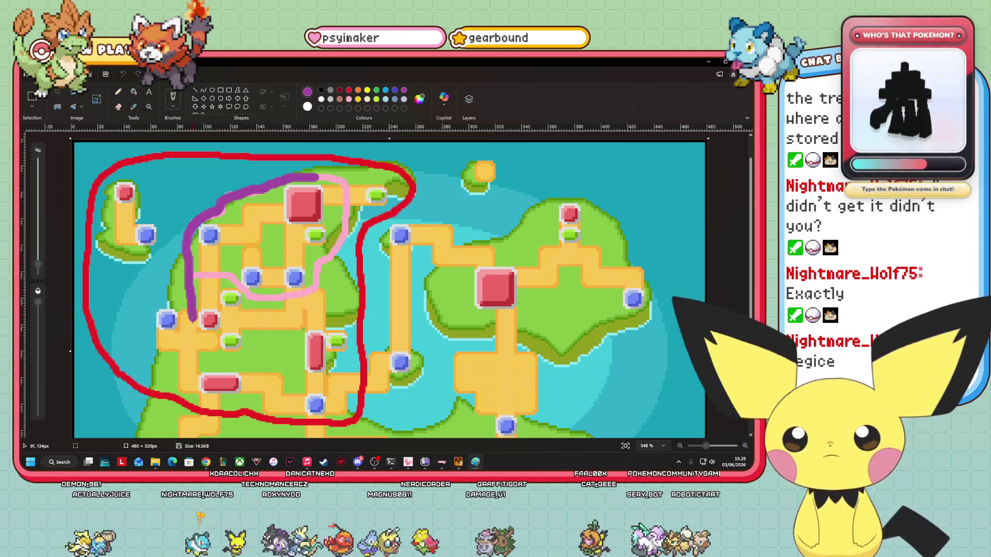
mouse_move(221, 339)
left_mouse_down()
mouse_move(229, 321)
mouse_move(284, 301)
mouse_move(333, 249)
mouse_move(349, 220)
mouse_move(347, 186)
mouse_move(316, 179)
left_mouse_up()
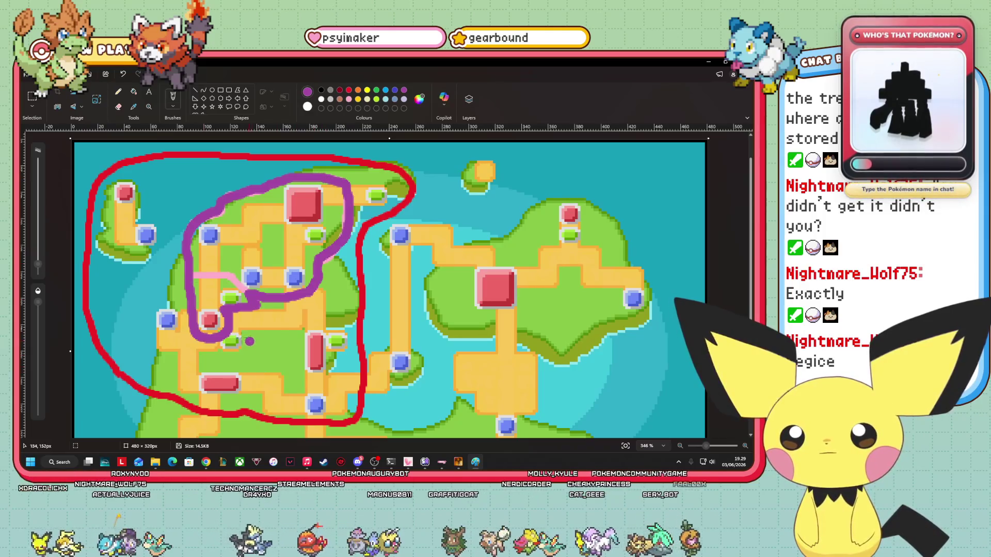
left_click_drag(222, 319, 205, 322)
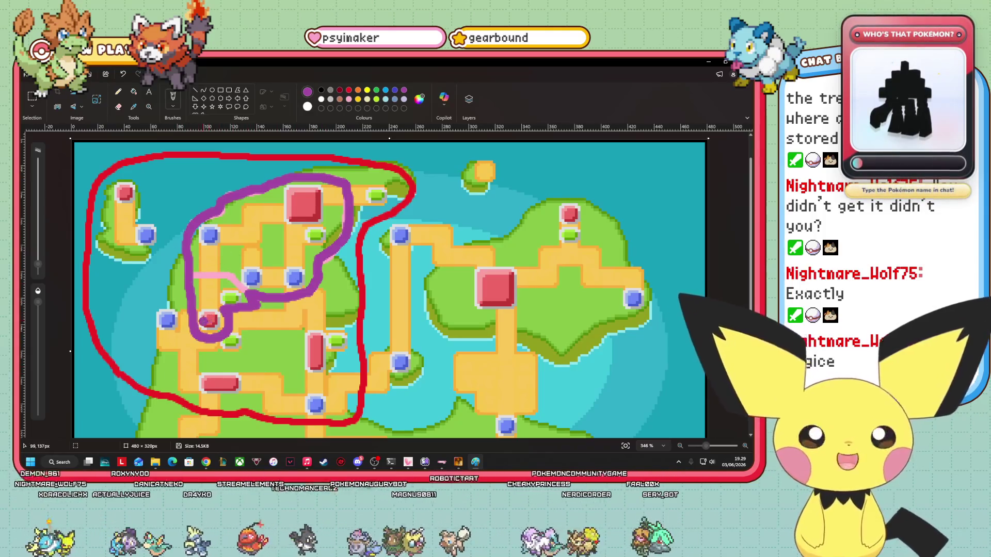
Step: Undo the stray purple mark and close the region map image
key("ctrl+z")
key("ctrl+z")
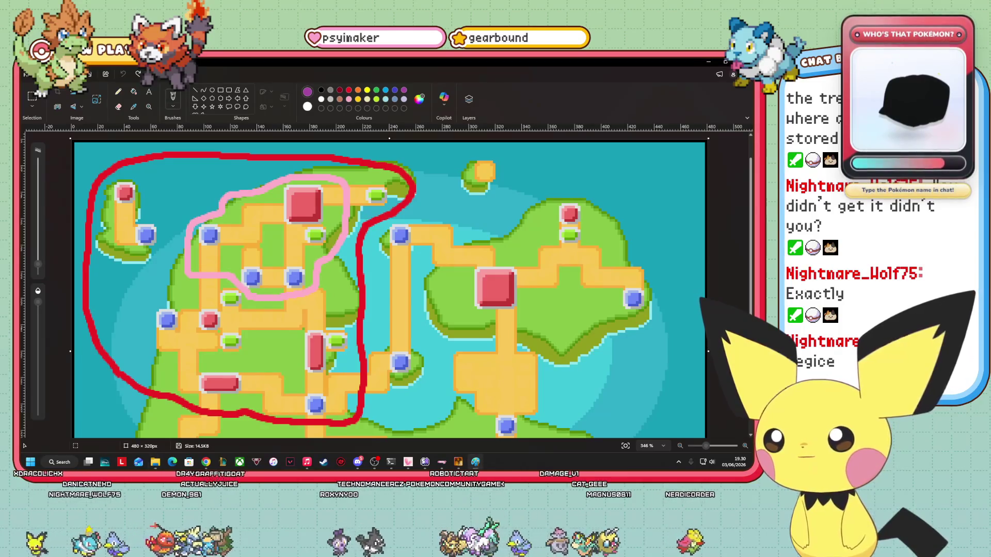
key("alt+Tab")
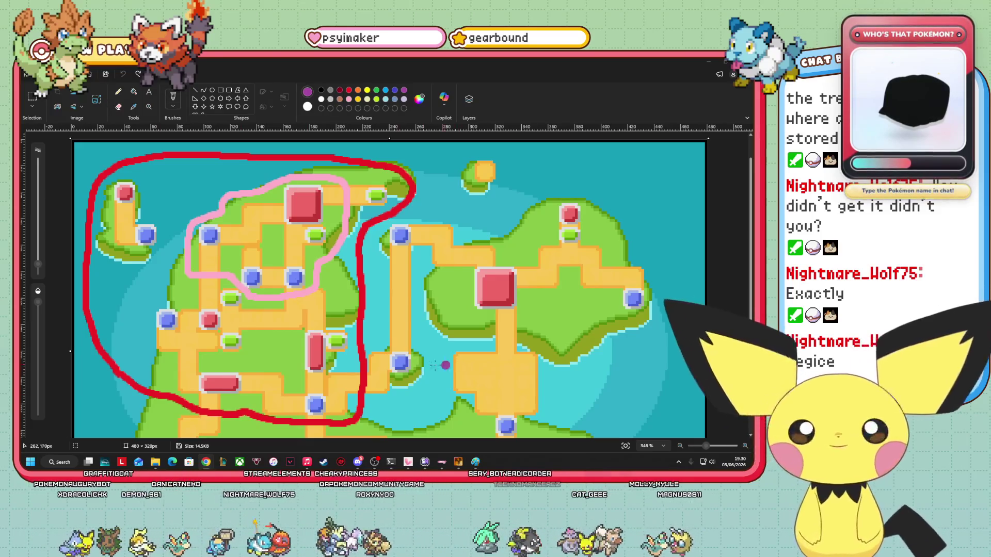
scroll(272, 376, "up", 1)
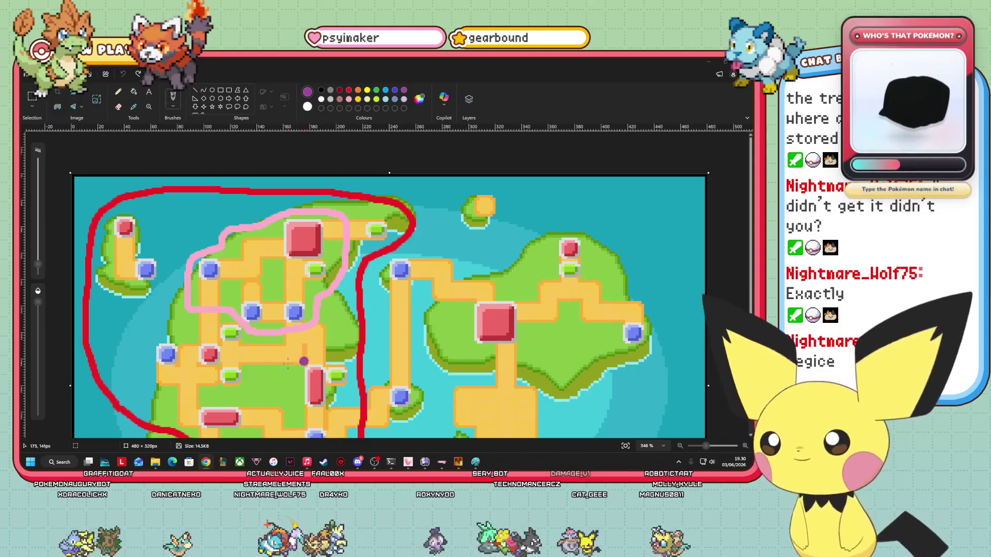
scroll(272, 376, "down", 3)
scroll(332, 350, "up", 2)
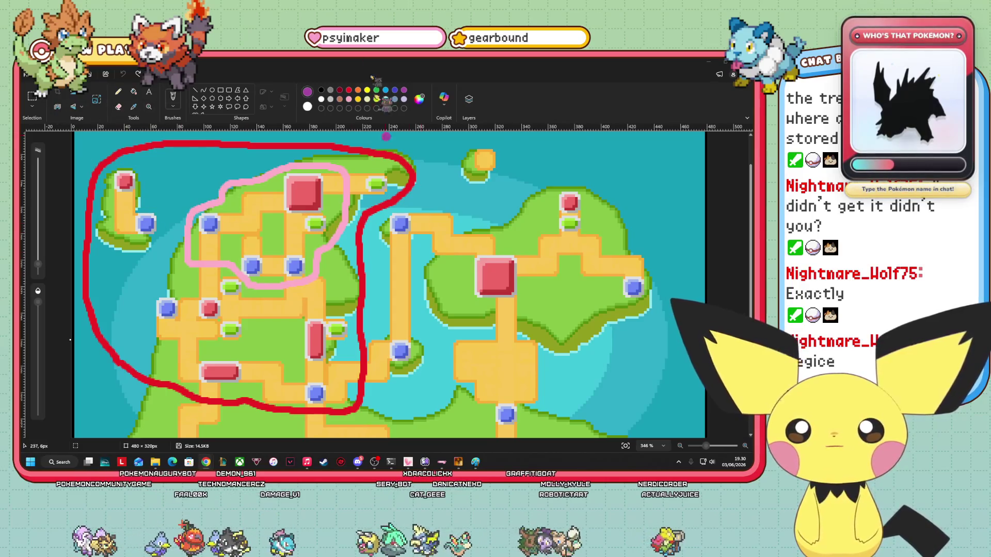
key("alt+F4")
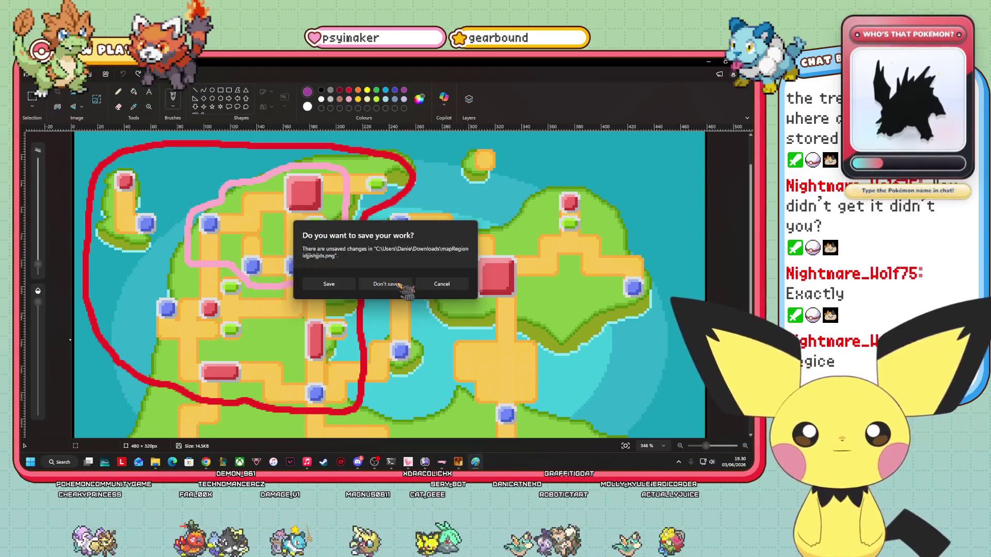
Step: Discard the Paint changes and set Route 9's map size to 80 by 40 tiles
left_click(390, 284)
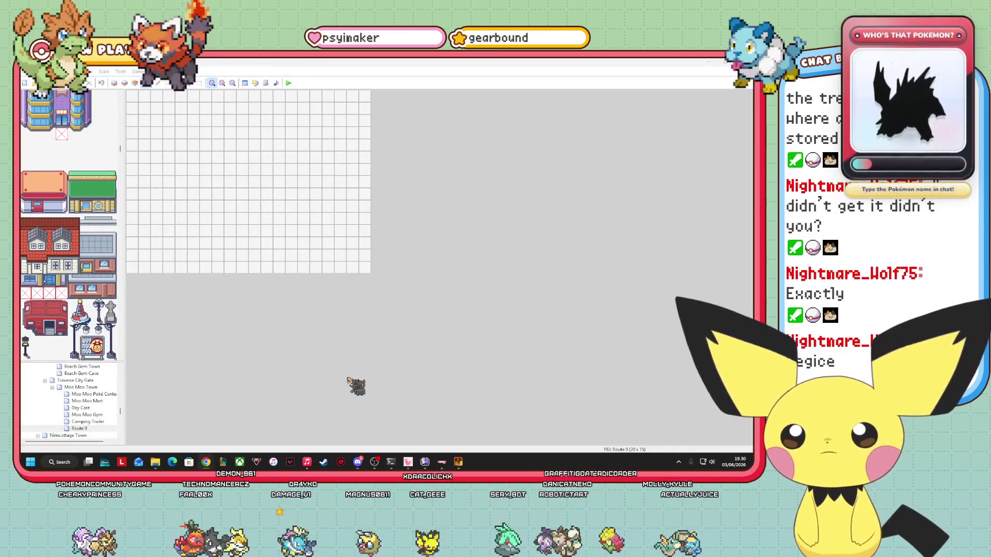
right_click(95, 429)
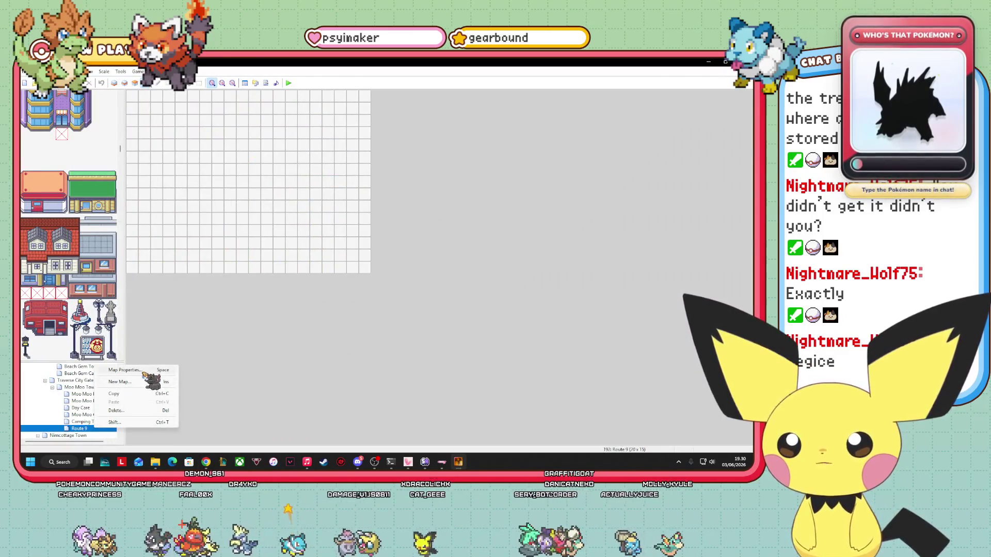
left_click(138, 371)
left_click(341, 252)
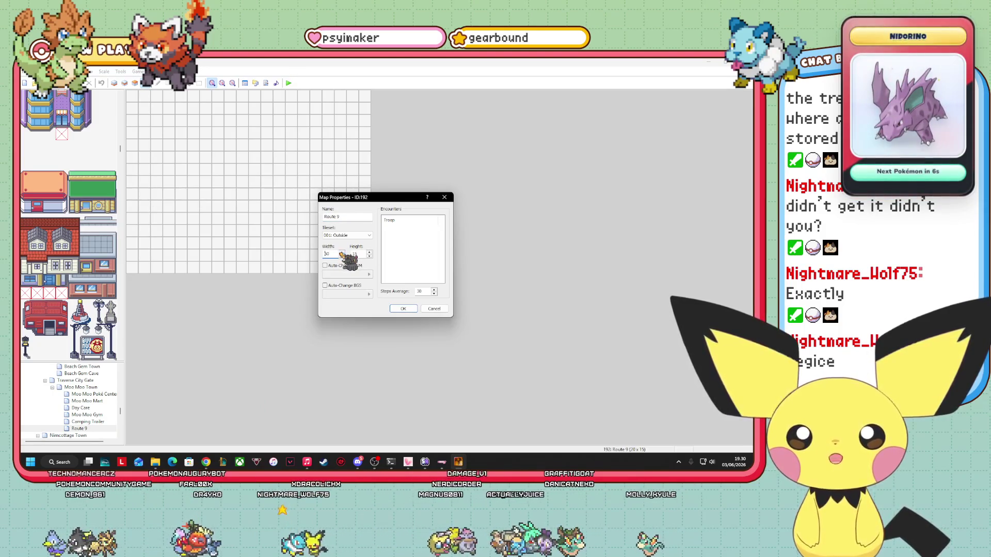
left_click(370, 252)
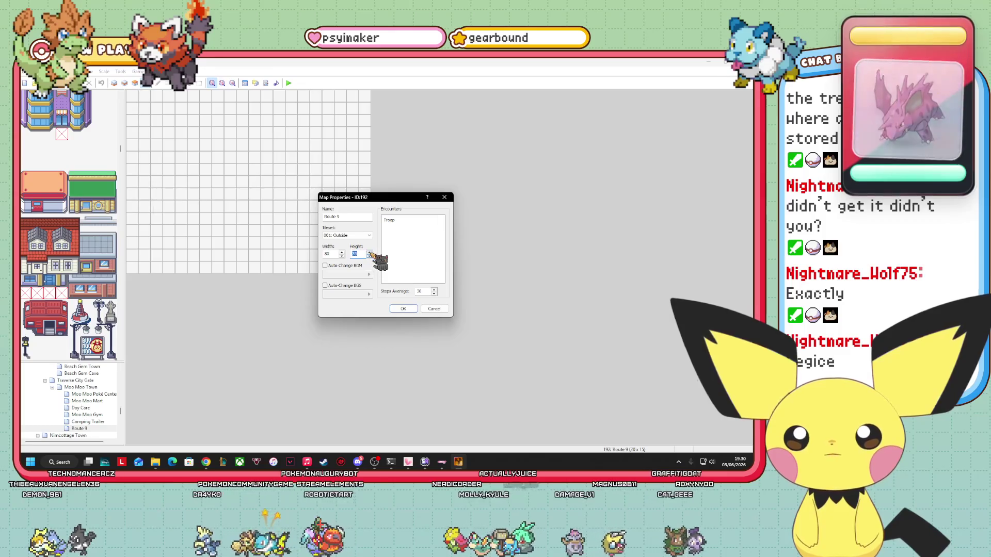
left_click(403, 309)
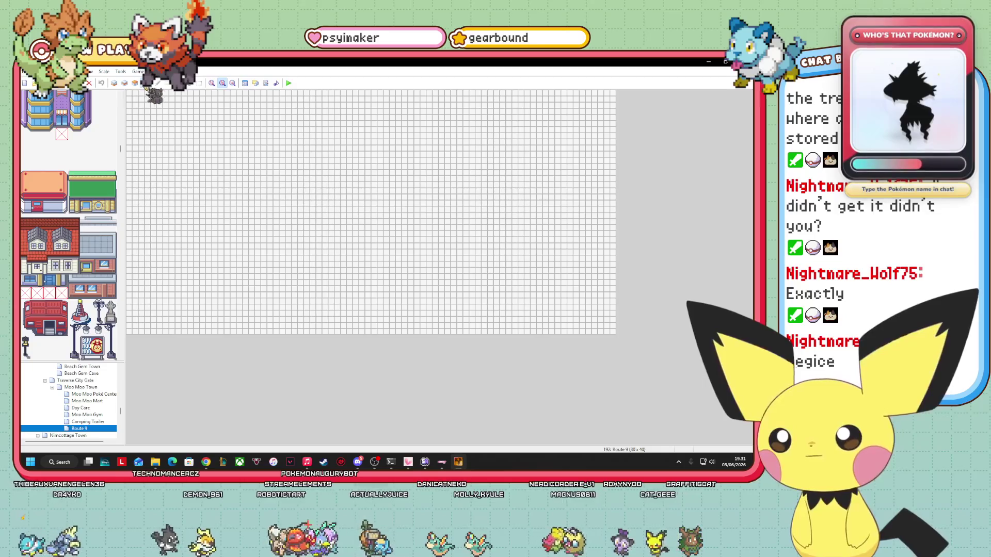
left_click(114, 82)
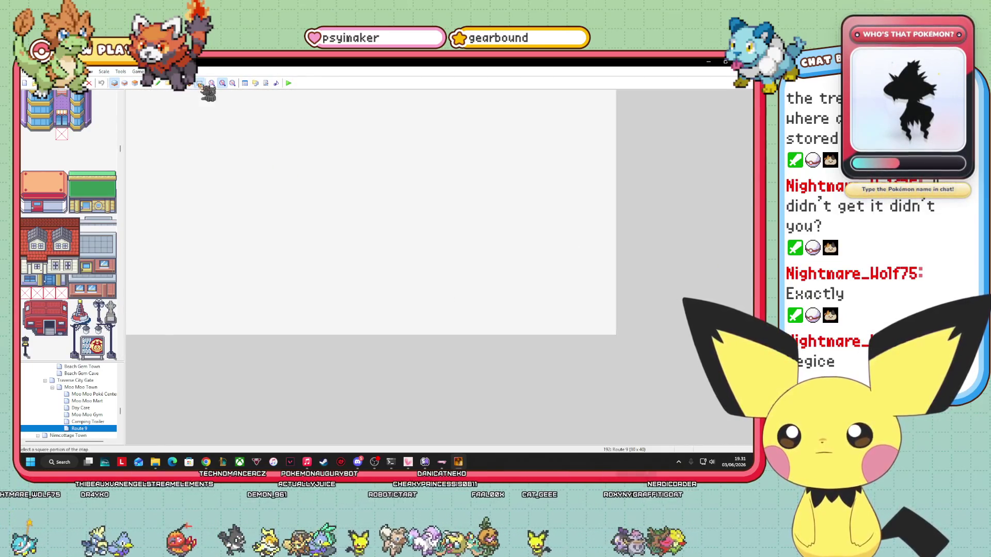
Step: Paint a grass strip down Route 9's left edge on Layer 1, then open Moo Moo Town for reference
left_click_drag(129, 91, 145, 178)
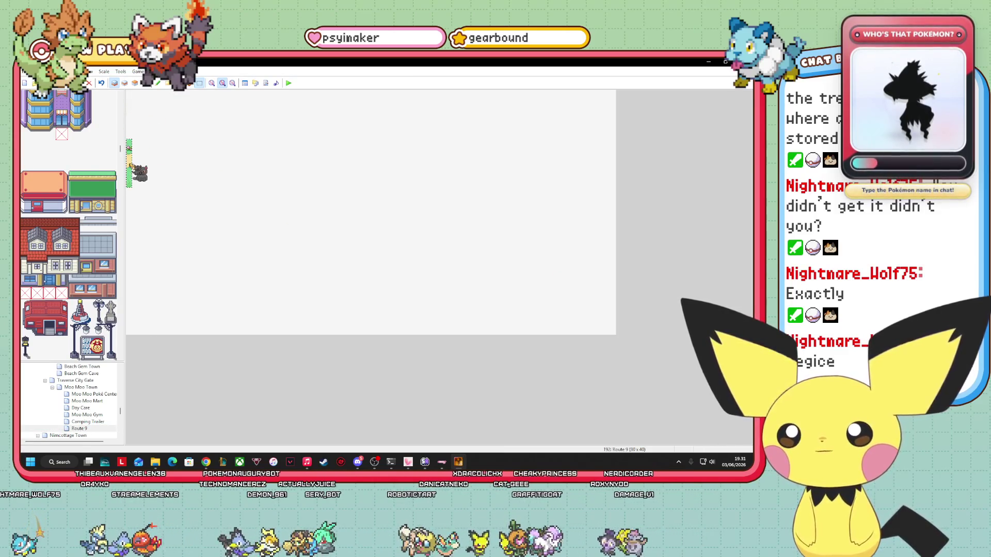
left_click_drag(130, 162, 133, 179)
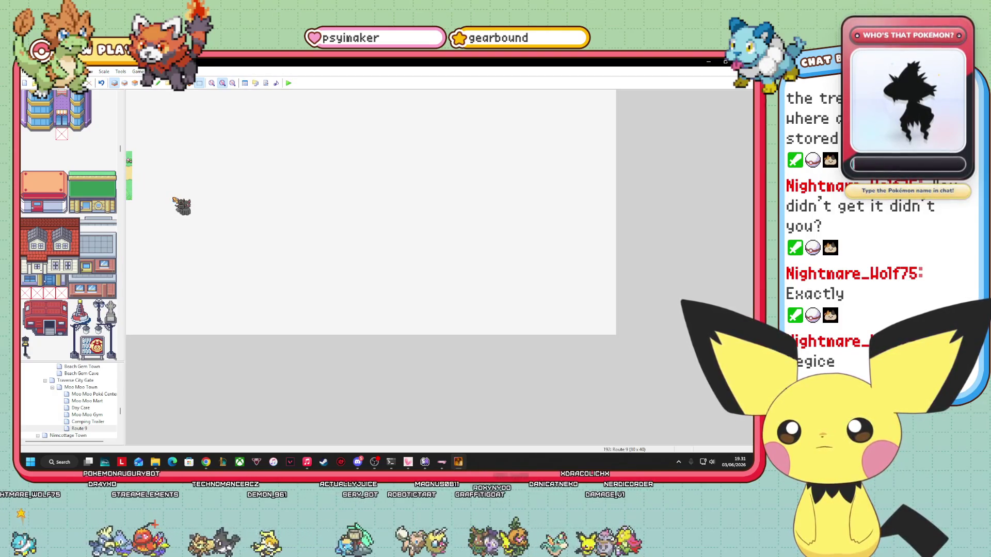
left_click(134, 82)
scroll(112, 150, "up", 15)
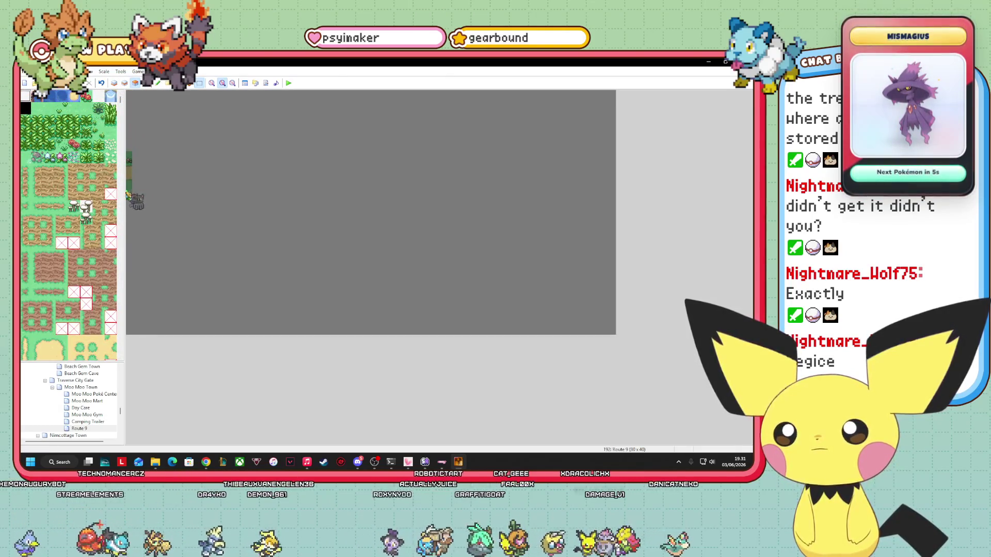
left_click(157, 83)
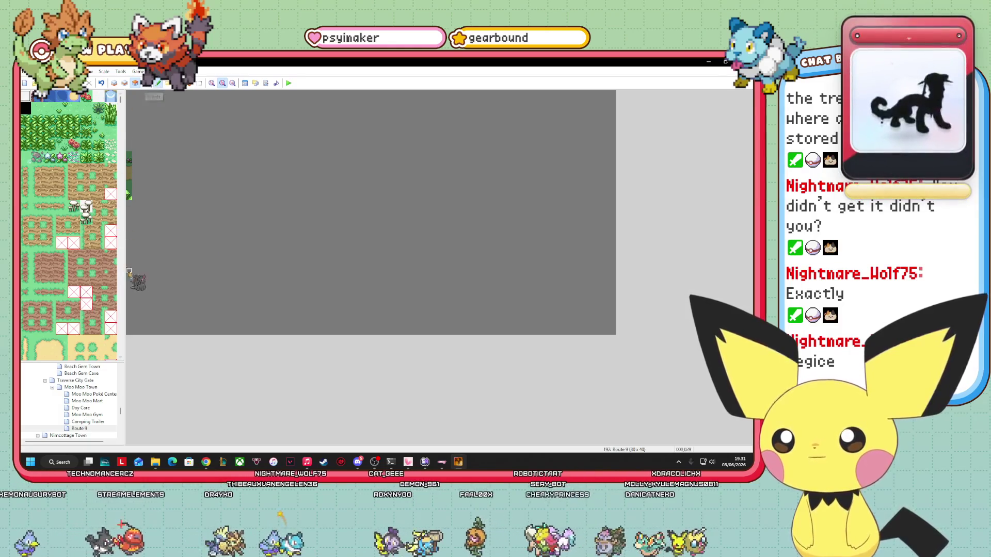
left_click(87, 388)
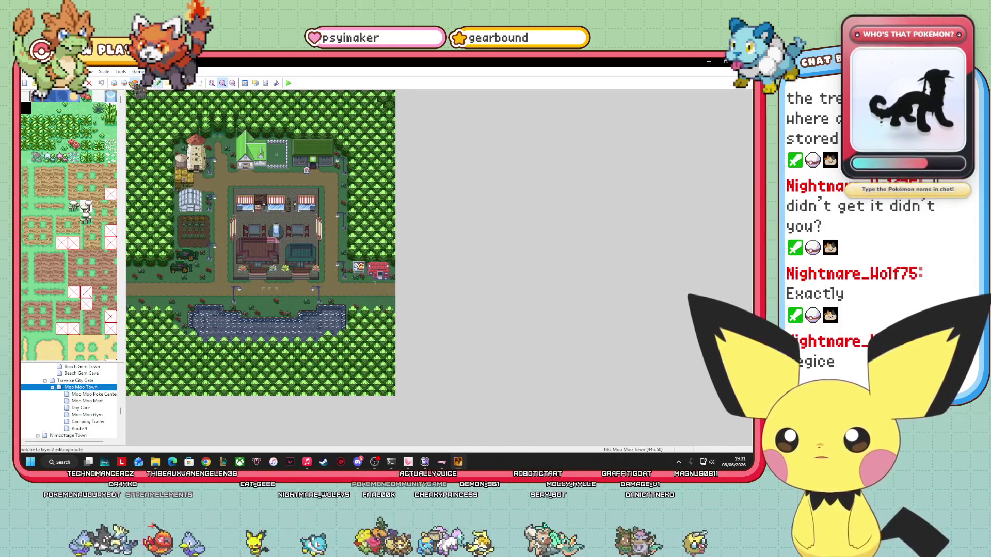
Step: Zoom in, box-select and copy Moo Moo Town's lower-right forest border, then return to Route 9
left_click(213, 83)
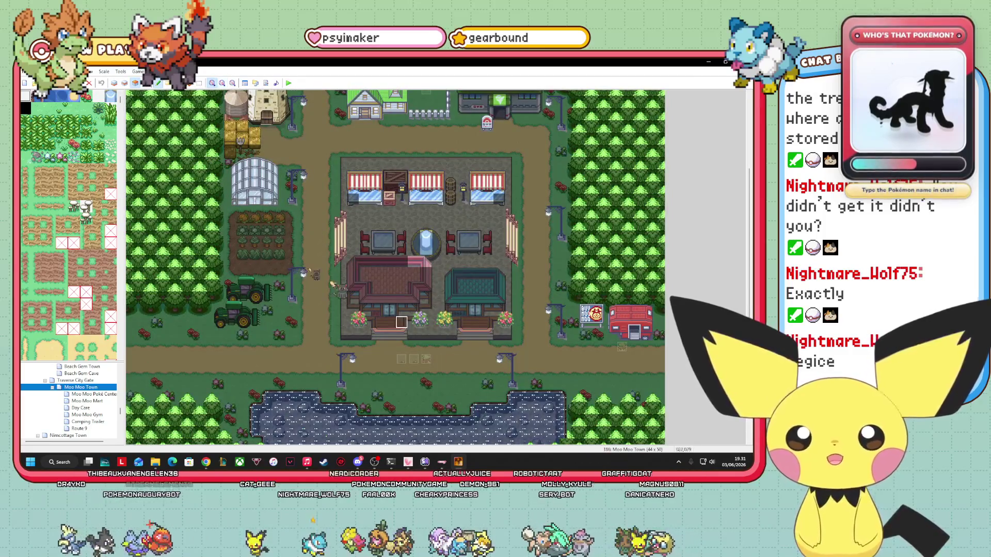
left_click(199, 83)
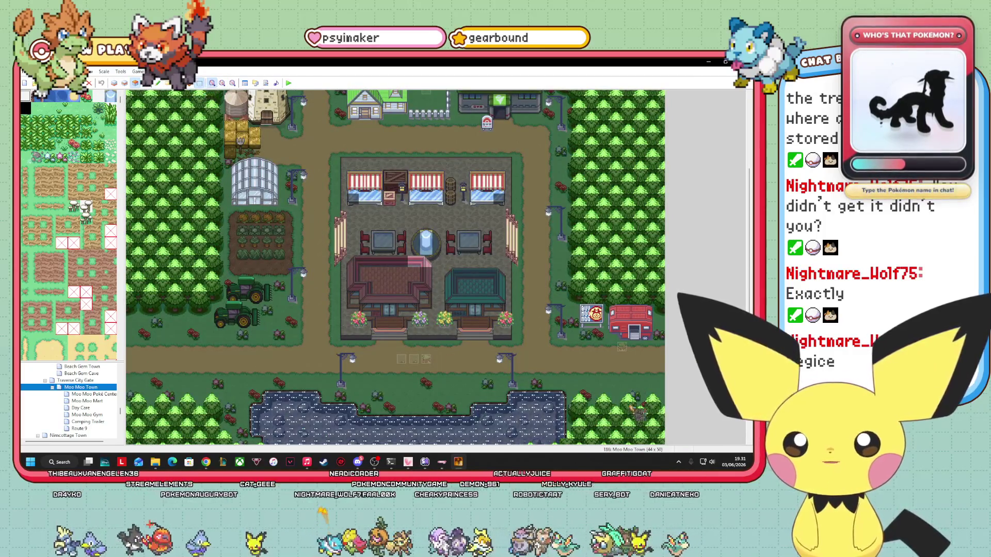
left_click_drag(646, 345, 674, 371)
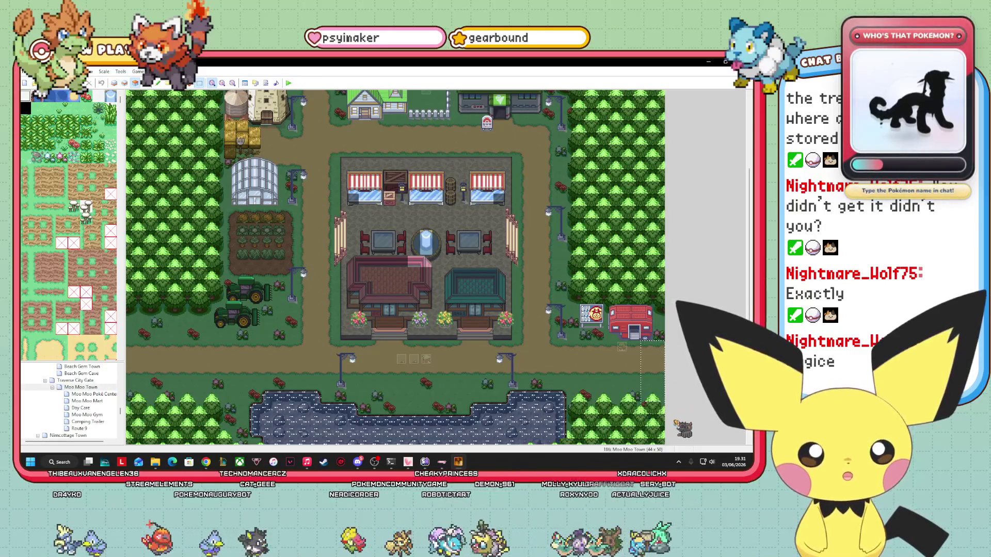
scroll(396, 267, "down", 5)
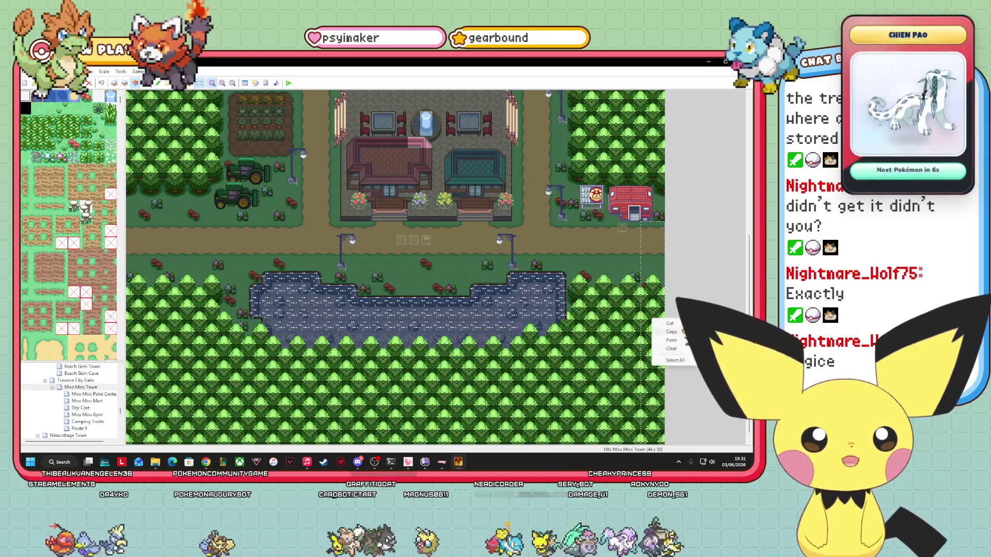
left_click(101, 429)
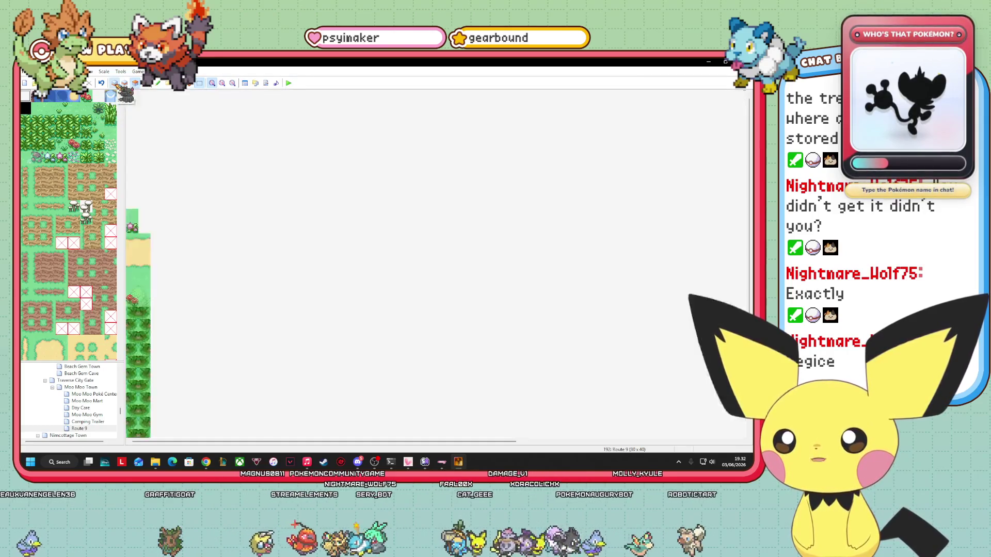
Step: Paint a short row of tree-edge tiles along Route 9's top edge from the left tree column
scroll(69, 226, "down", 5)
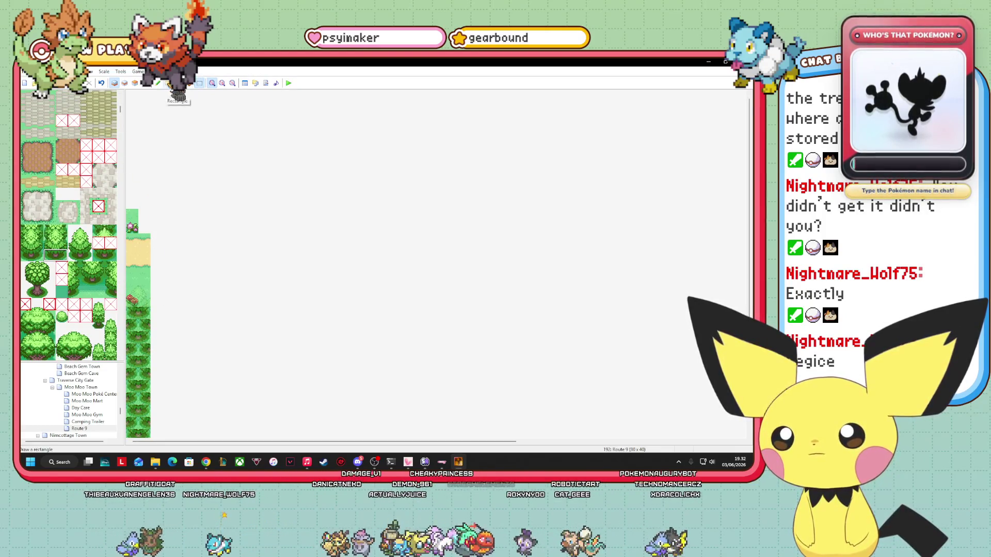
left_click(137, 204)
mouse_move(138, 205)
left_mouse_down()
mouse_move(289, 206)
mouse_move(152, 205)
mouse_move(193, 209)
left_mouse_up()
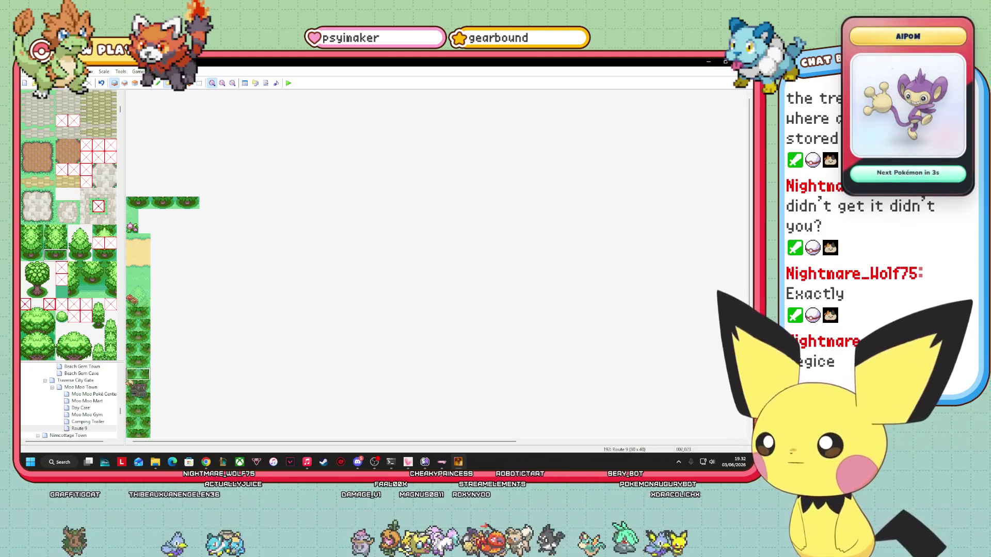
scroll(91, 423, "up", 10)
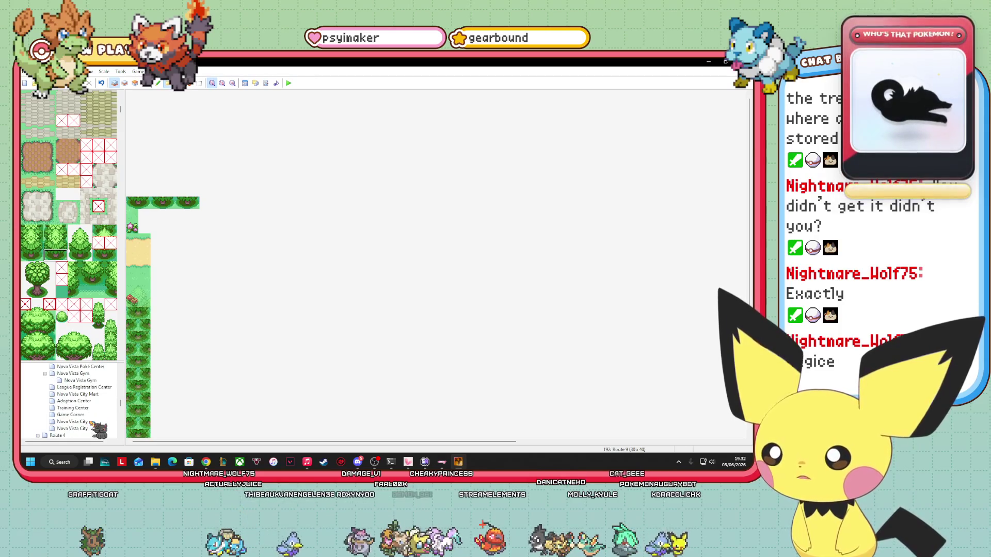
scroll(92, 424, "down", 10)
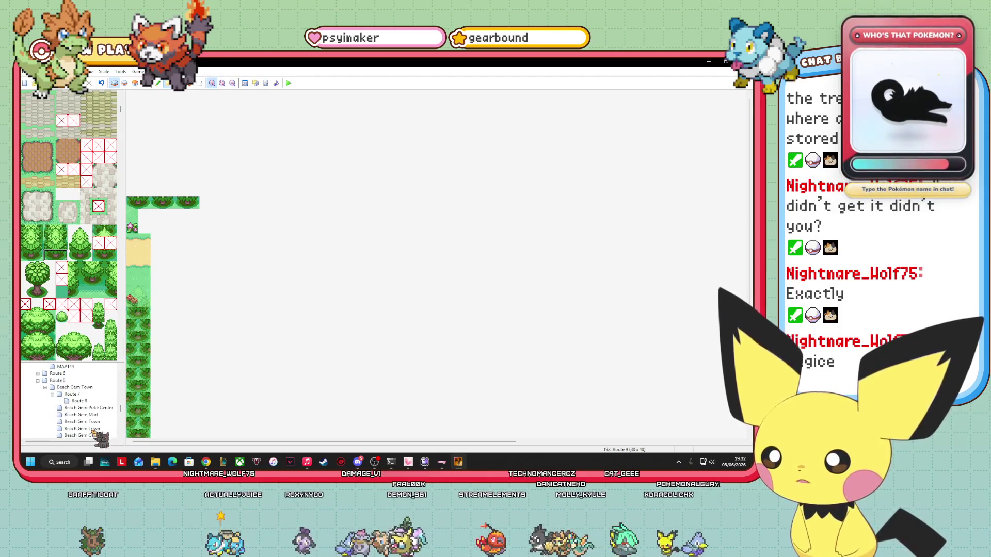
Step: Open the Verdant Grove farm map and scroll down to its southern edge
scroll(123, 423, "up", 4)
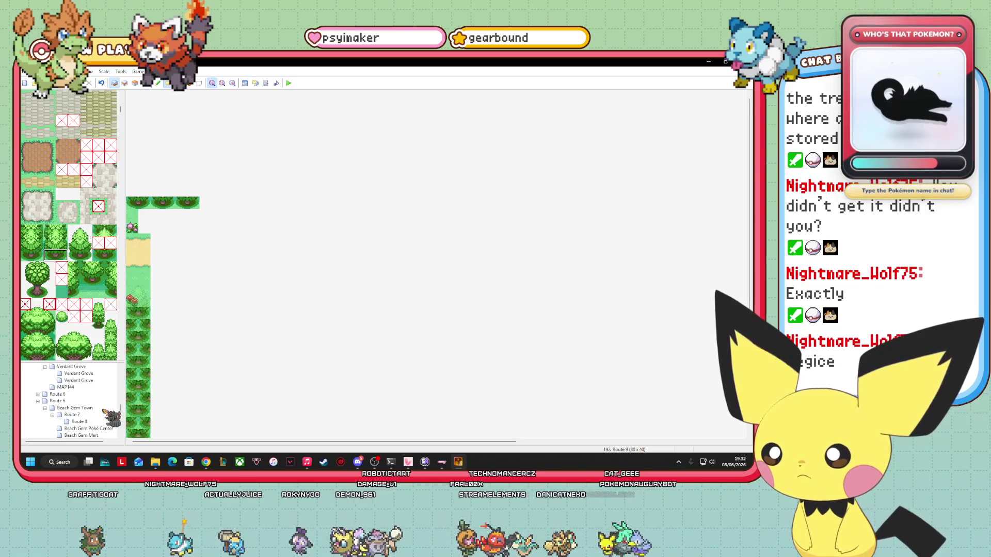
left_click(72, 393)
left_click(78, 387)
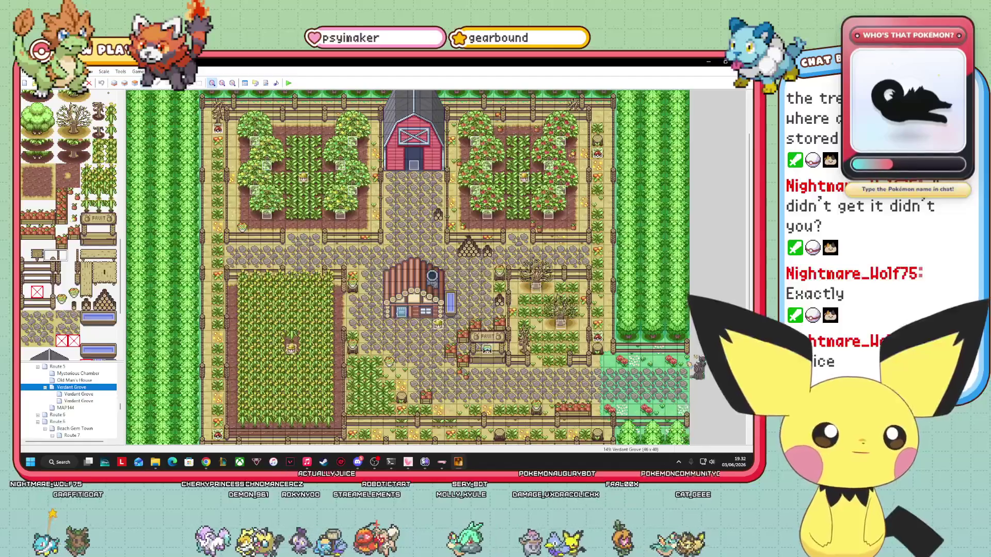
scroll(408, 267, "down", 5)
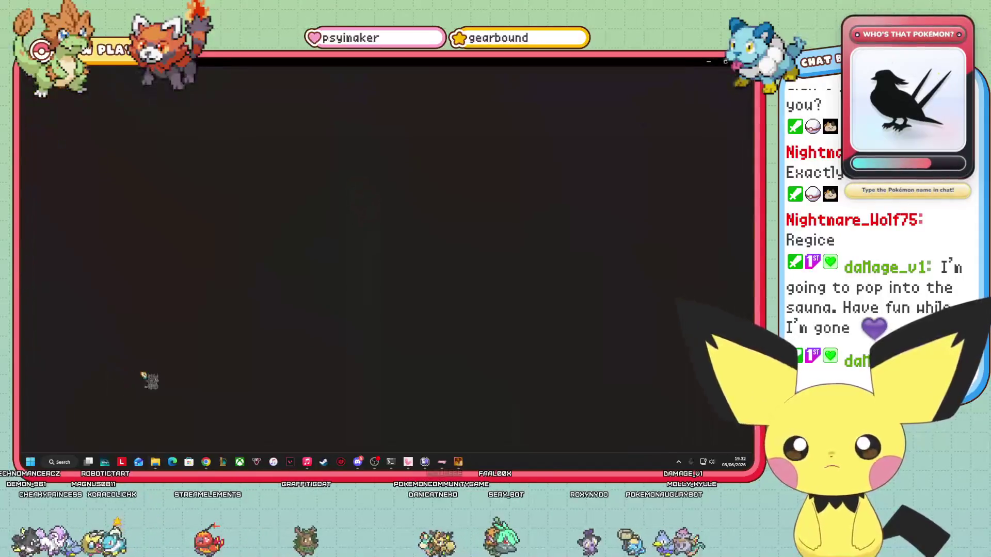
Step: Zoom the annotated region map to about 383%, then close Paint with Alt+F4
left_click_drag(699, 446, 707, 448)
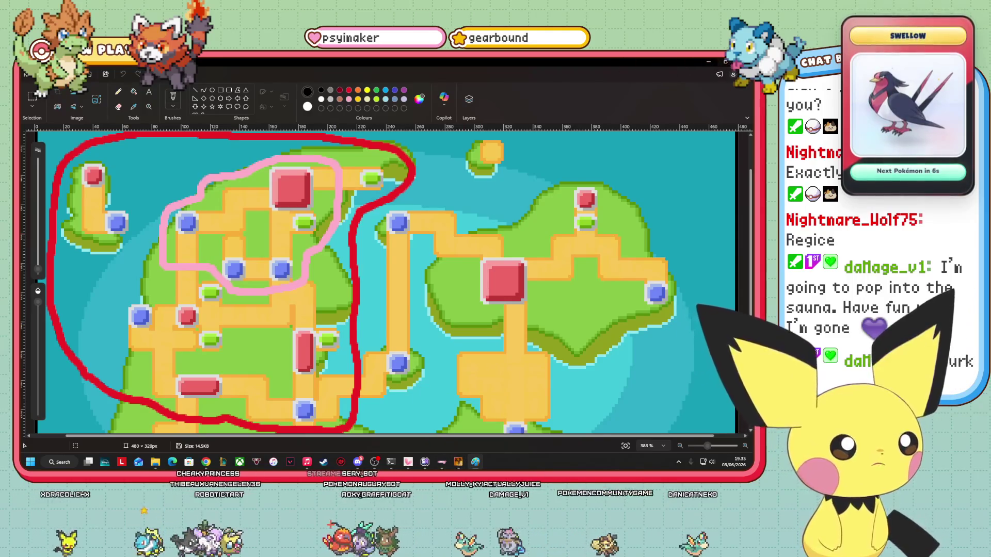
key("alt+F4")
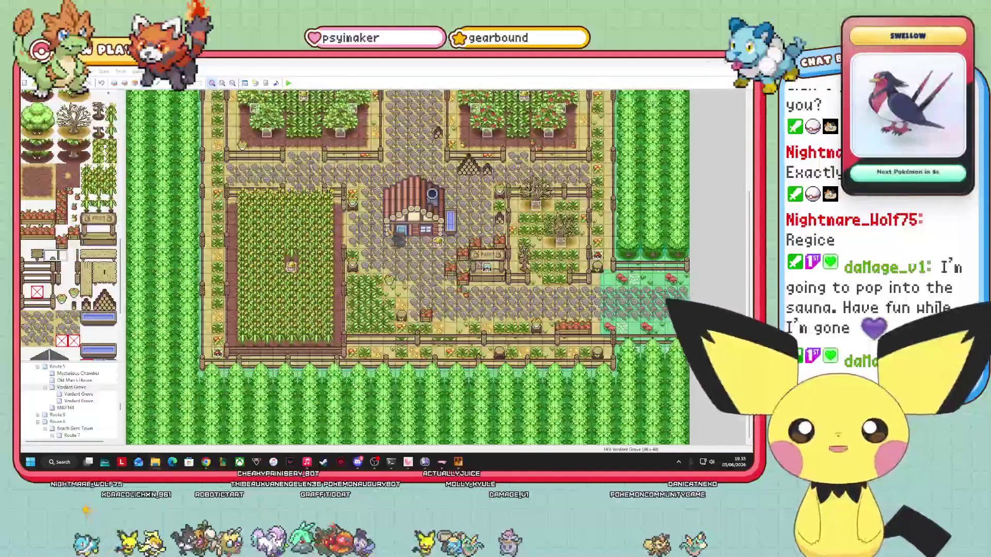
Step: With all layers at full brightness, paint grass over the lower fence row
left_click(135, 82)
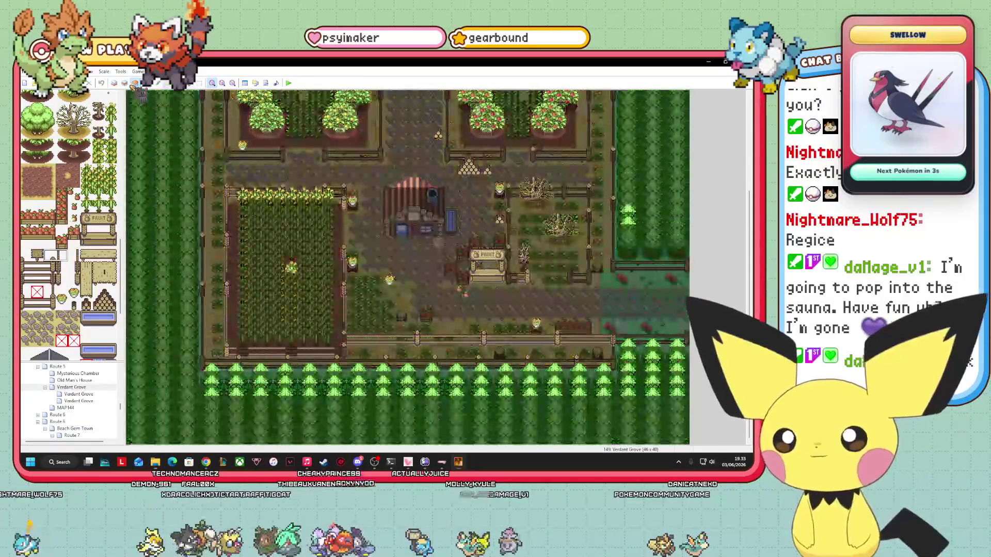
left_click(143, 83)
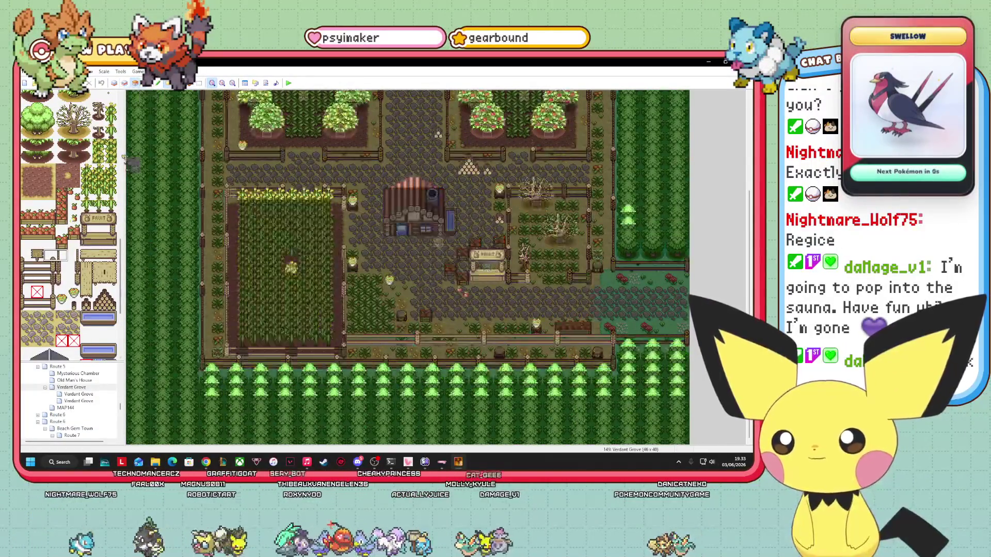
scroll(134, 255, "up", 10)
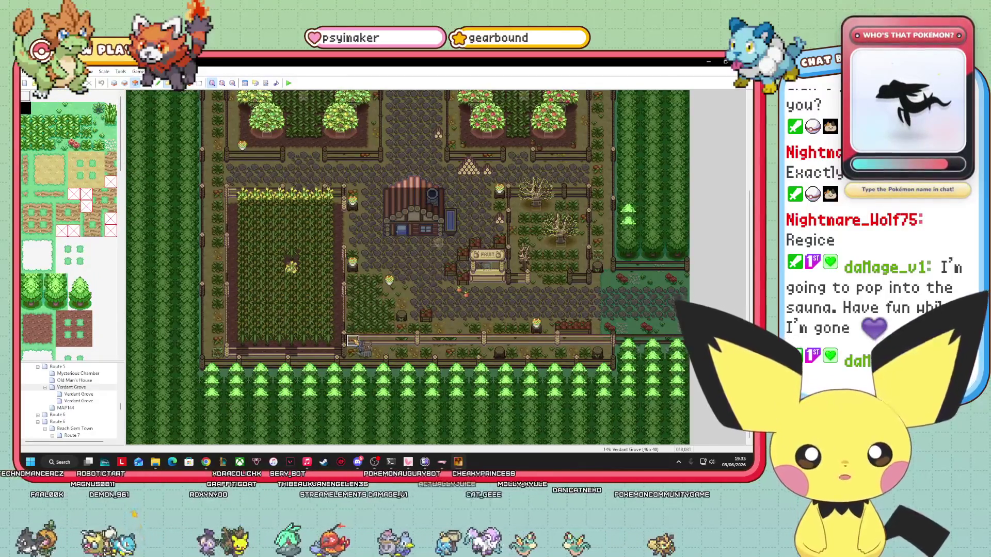
left_click_drag(408, 346, 615, 347)
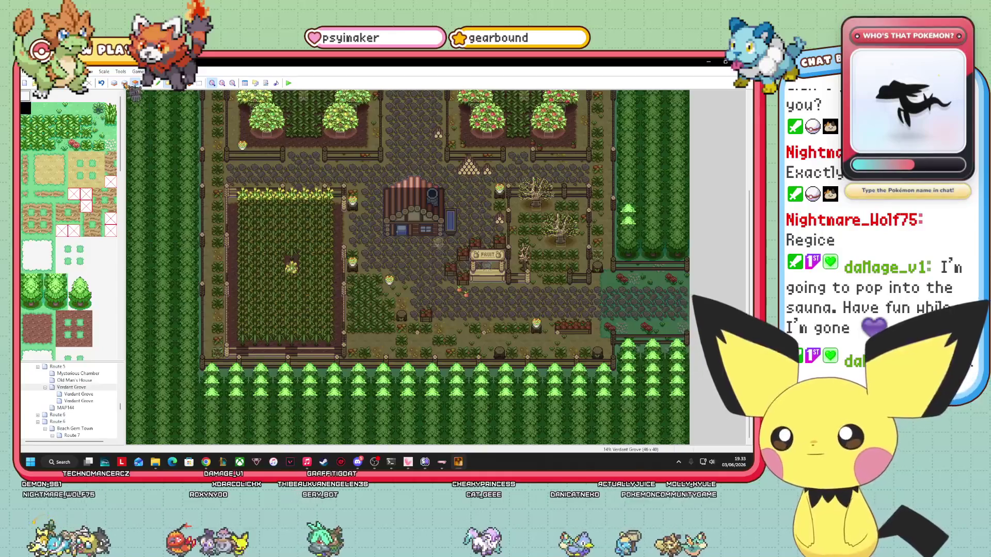
Step: Switch to Layer 1 and scroll over the map's southern tree border
left_click(125, 83)
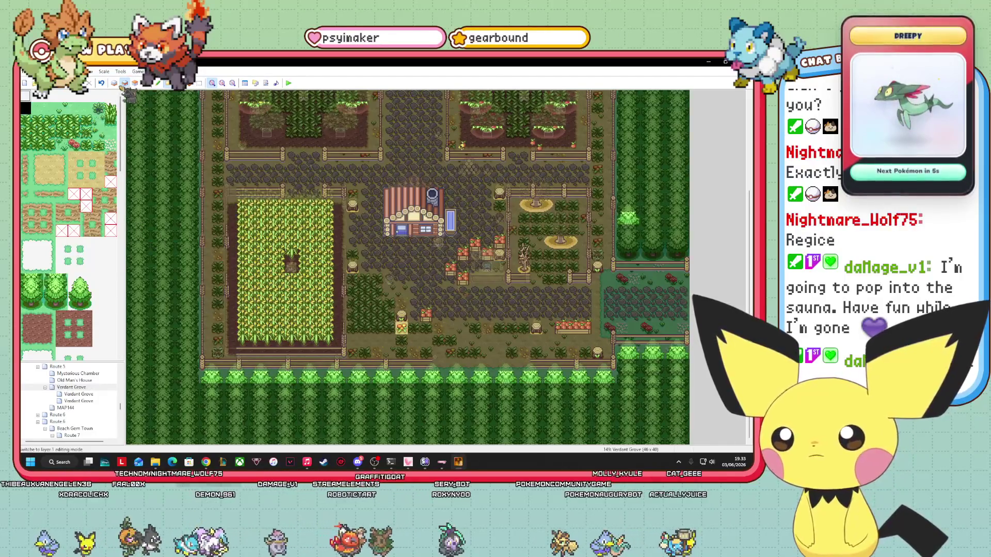
left_click(115, 84)
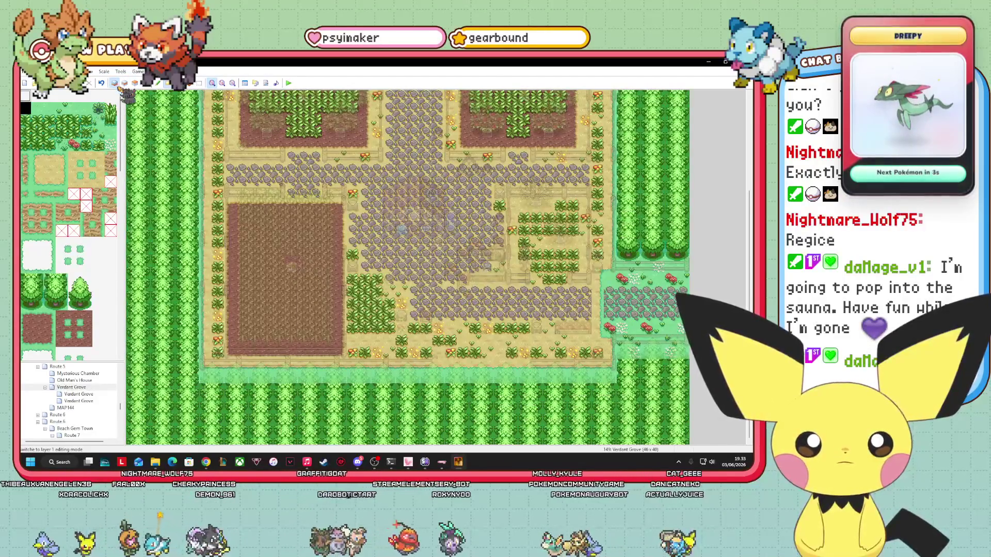
scroll(69, 227, "down", 5)
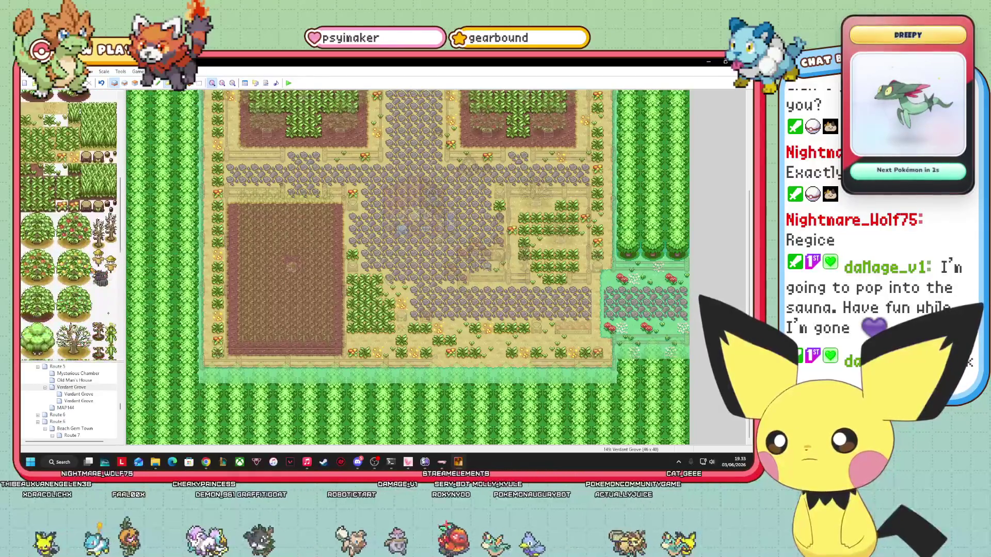
scroll(68, 228, "up", 5)
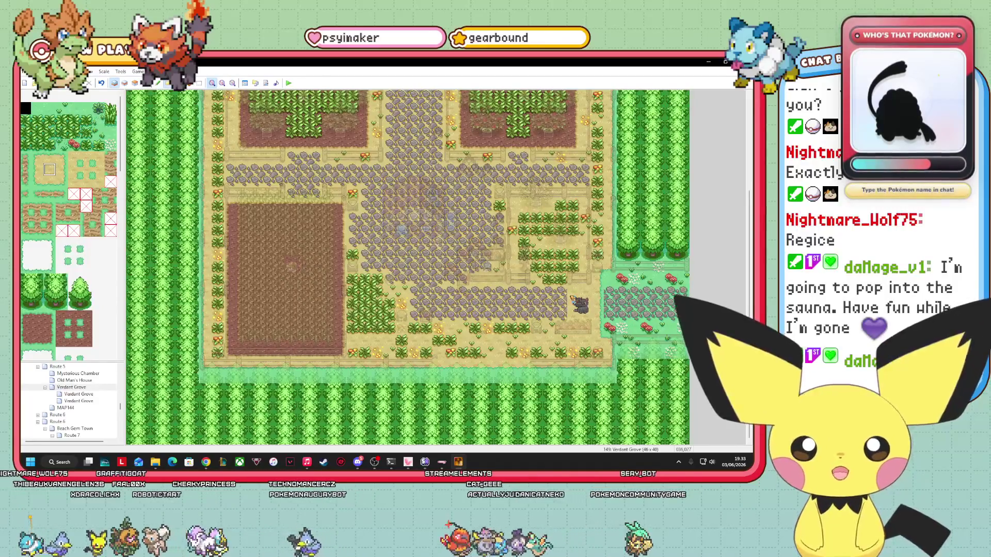
scroll(96, 218, "down", 8)
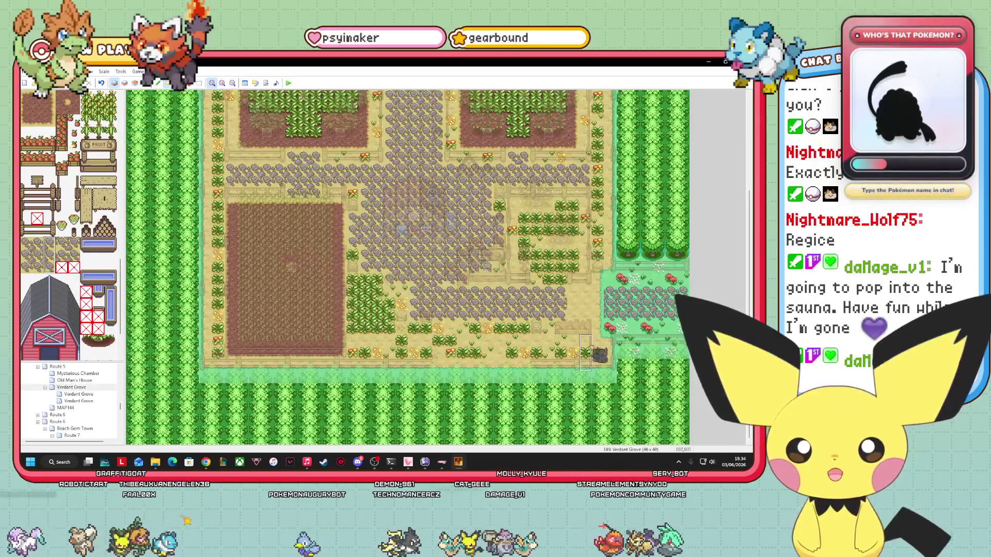
scroll(70, 225, "down", 5)
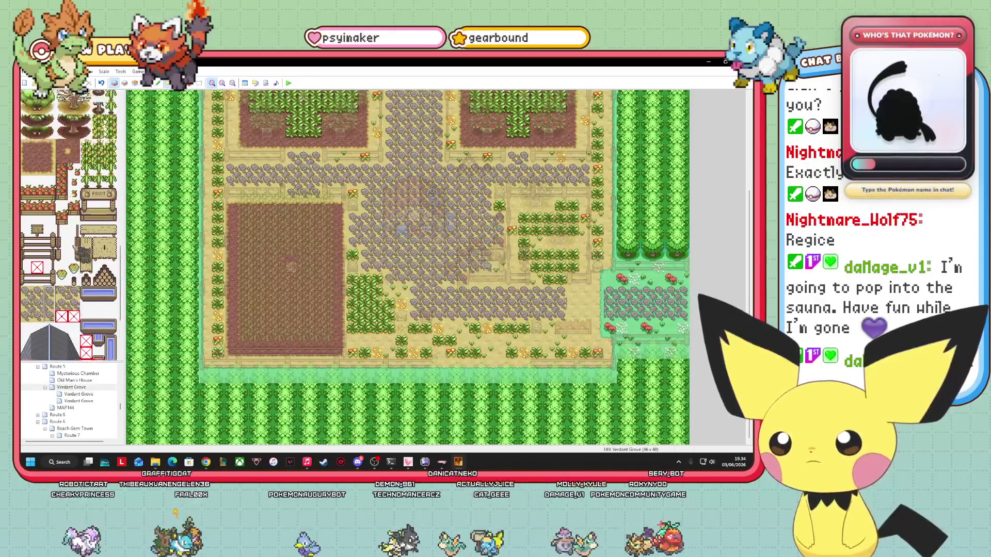
scroll(79, 251, "up", 5)
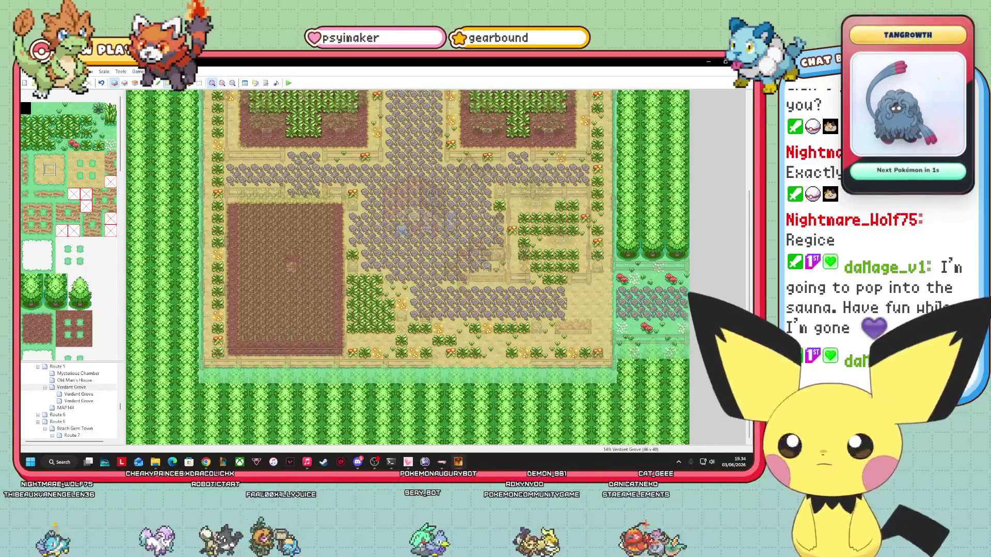
Step: Paint grass and trees over the right-edge rocks on Layer 1, then pine treetops on Layer 3
left_click_drag(628, 319, 661, 309)
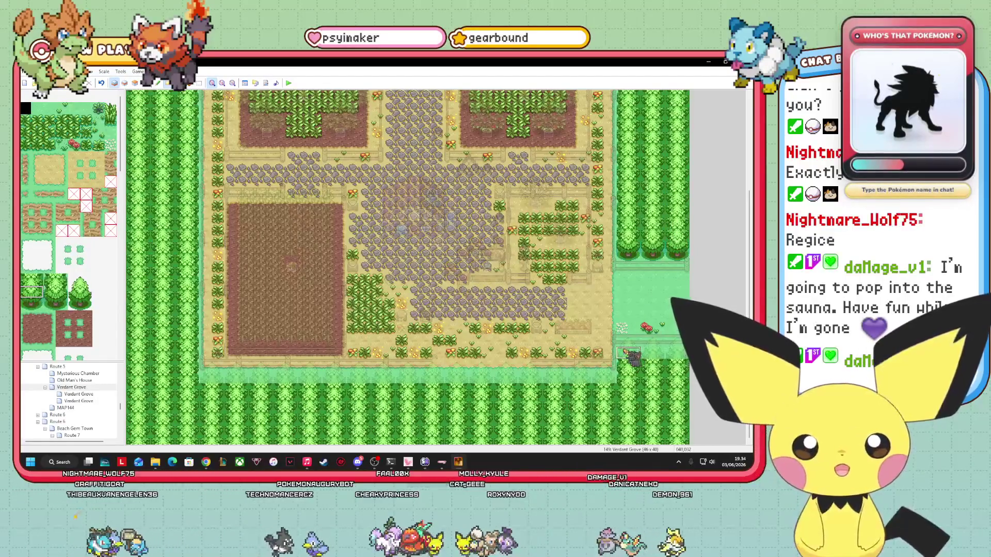
mouse_move(625, 357)
left_mouse_down()
mouse_move(625, 274)
mouse_move(640, 251)
left_mouse_up()
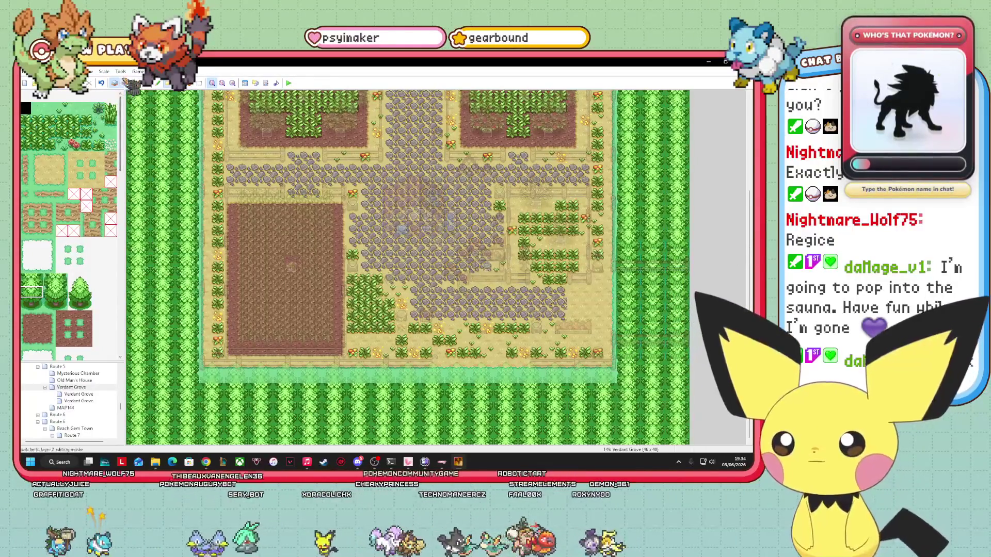
left_click(125, 83)
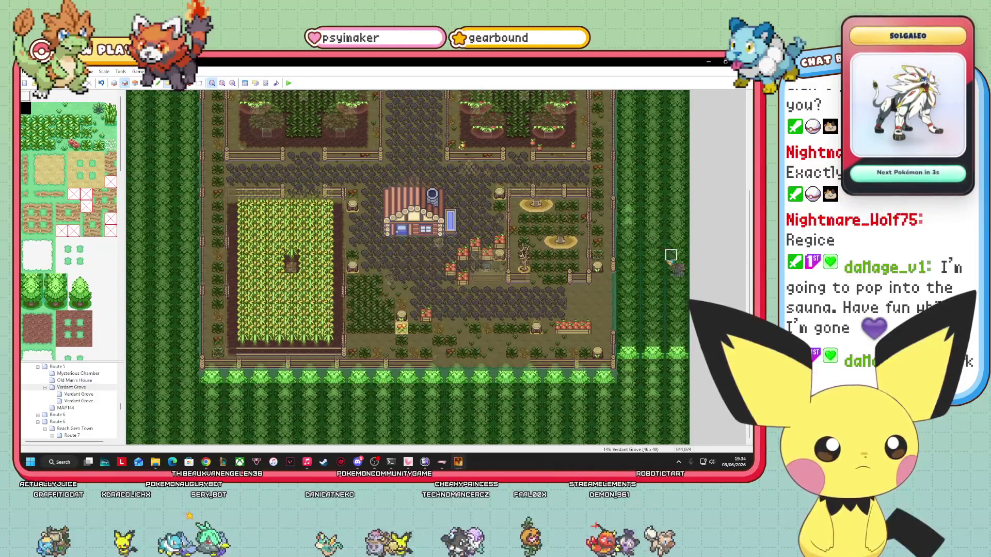
key("F7")
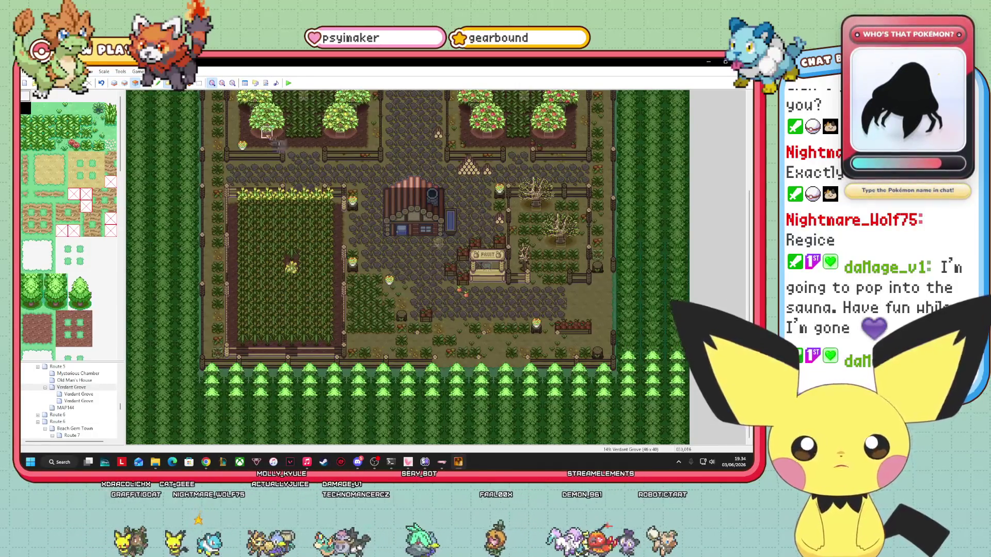
left_click(80, 281)
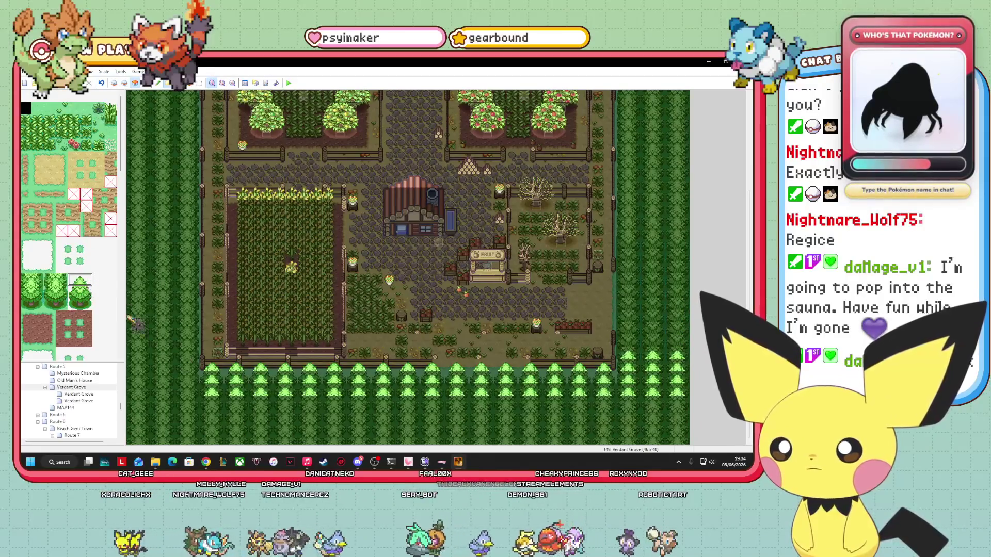
mouse_move(678, 351)
left_mouse_down()
mouse_move(630, 315)
mouse_move(677, 207)
left_mouse_up()
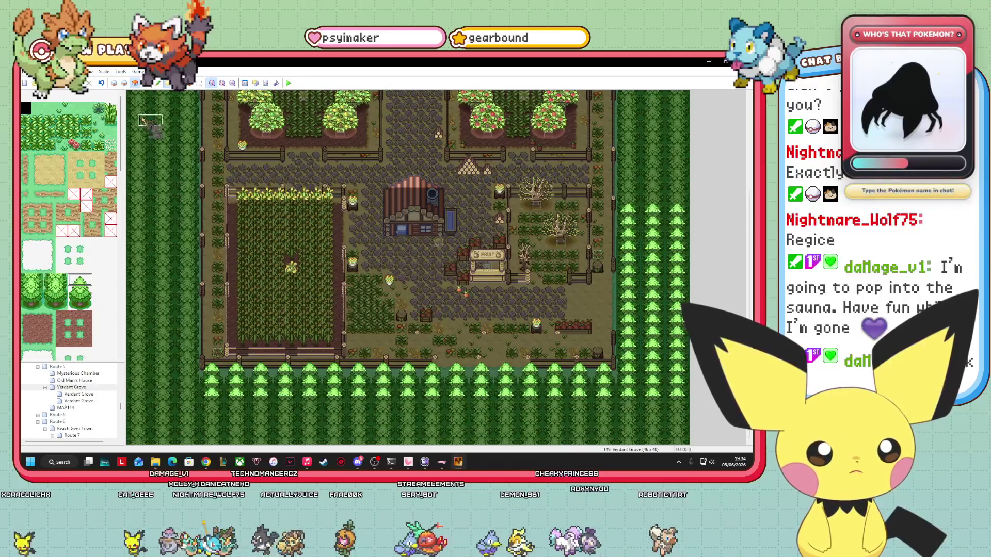
left_click(146, 82)
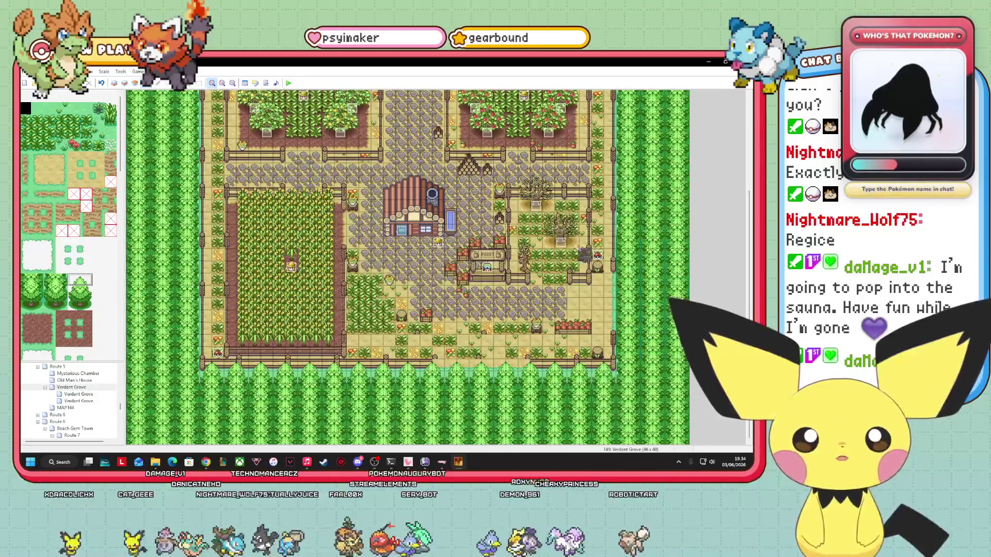
scroll(69, 225, "down", 5)
scroll(94, 264, "down", 3)
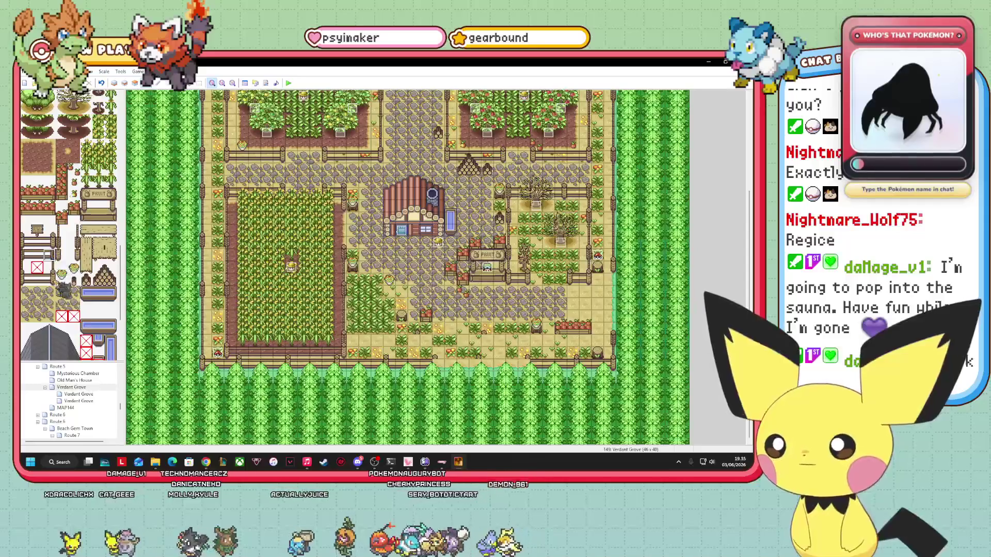
Step: On Layer 3, place the 1x2 fence-post tile into the farm's bottom fence line
left_click(74, 255)
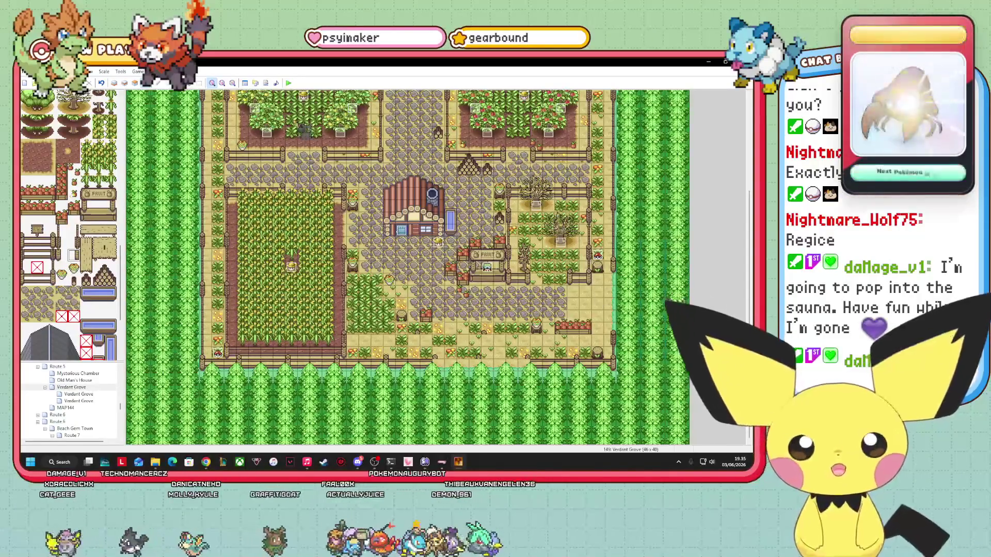
left_click(125, 82)
left_click(135, 82)
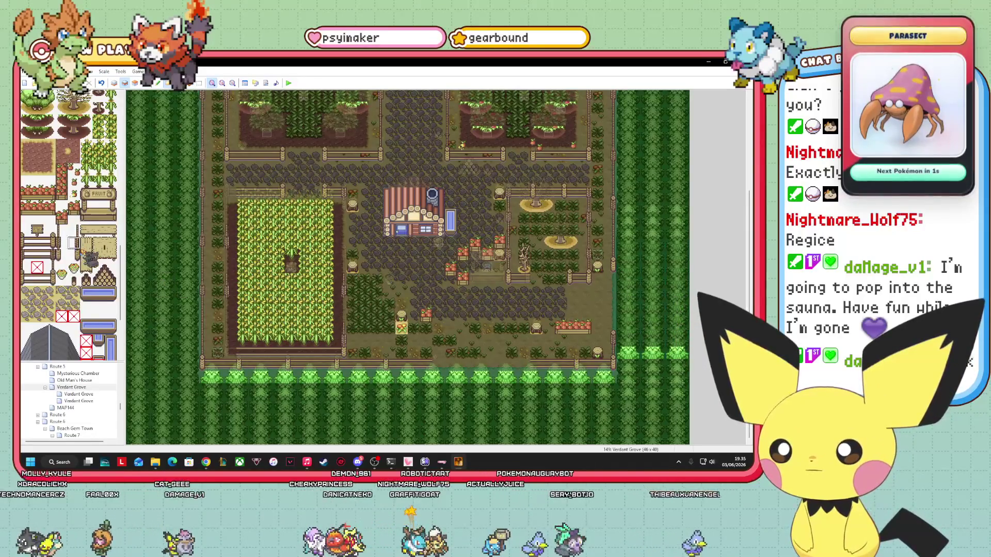
left_click(87, 247)
left_click(75, 230)
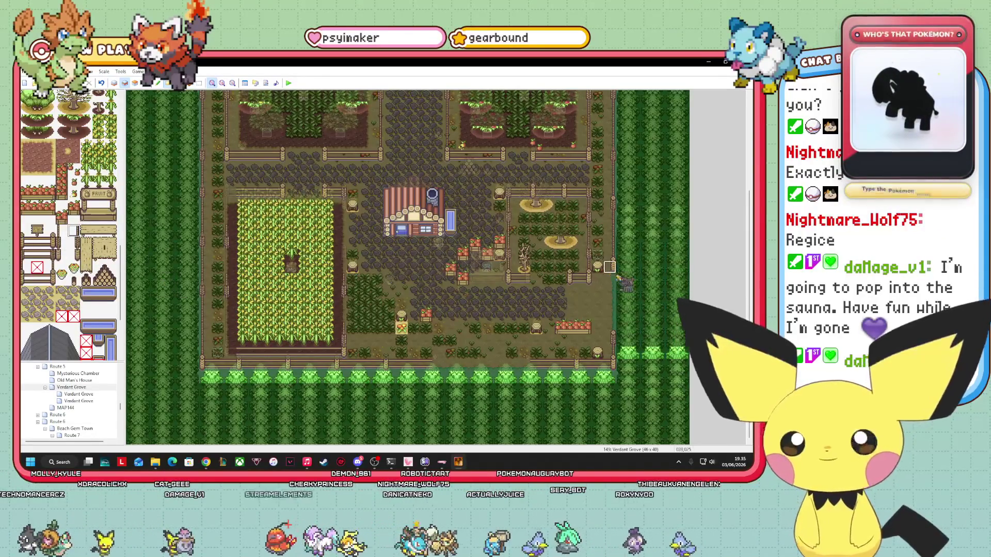
left_click(75, 242)
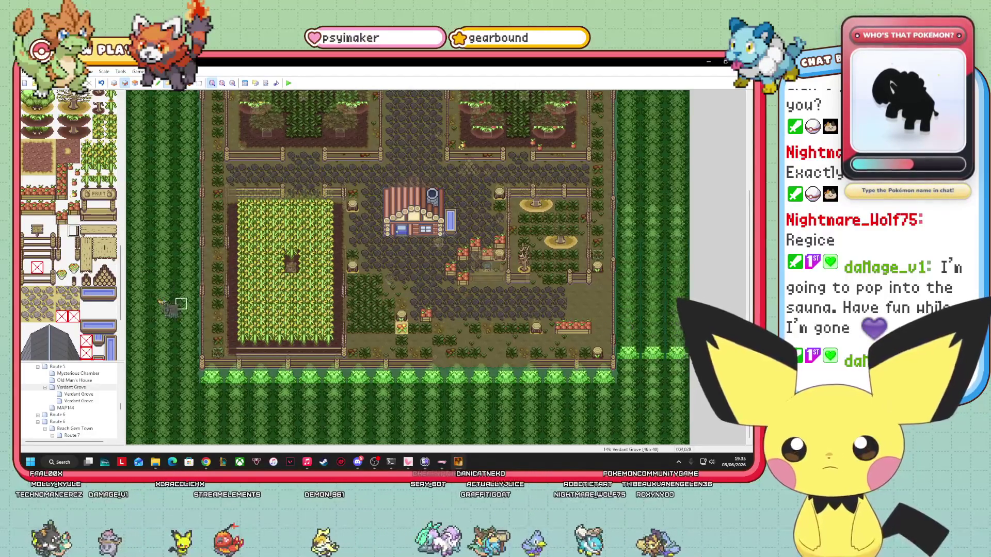
left_click(74, 243)
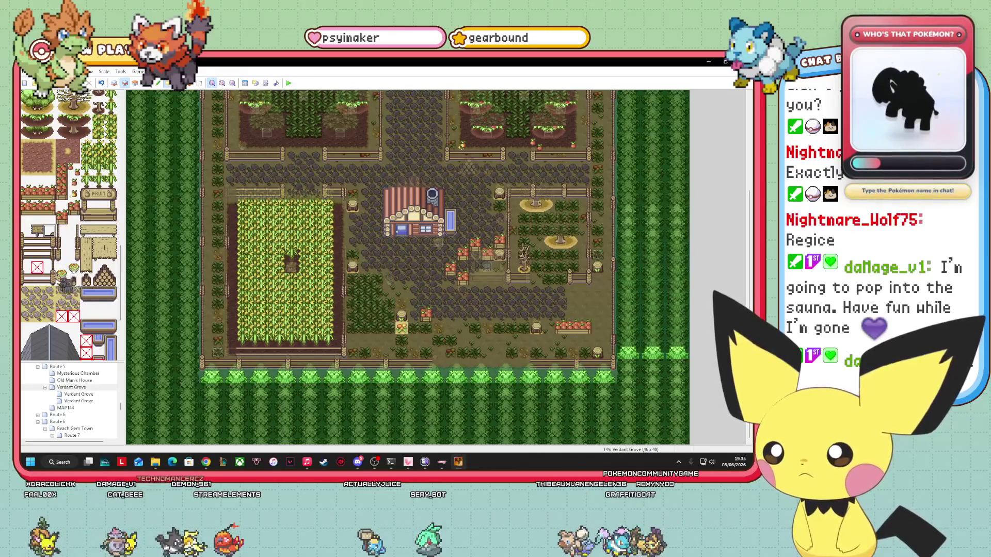
left_click(49, 267)
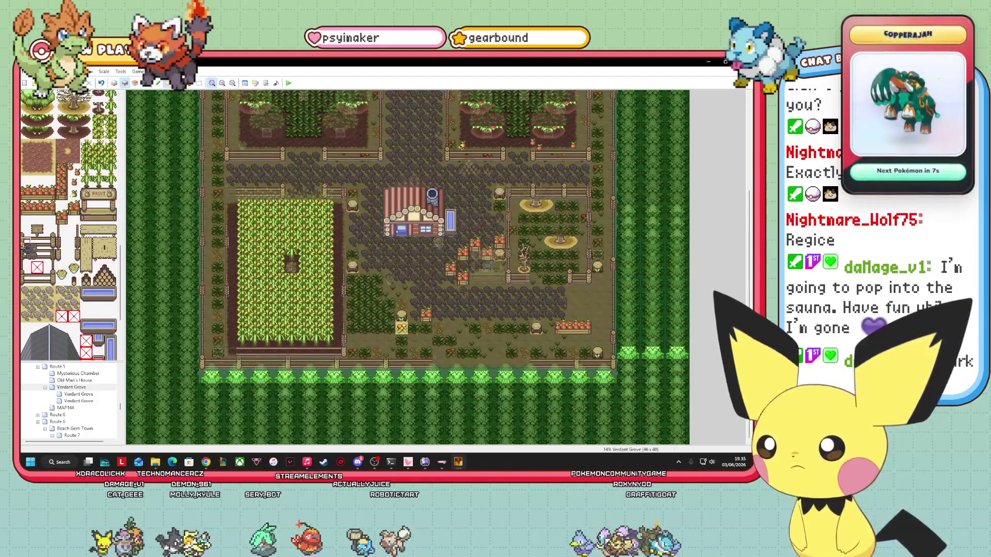
left_click(26, 238)
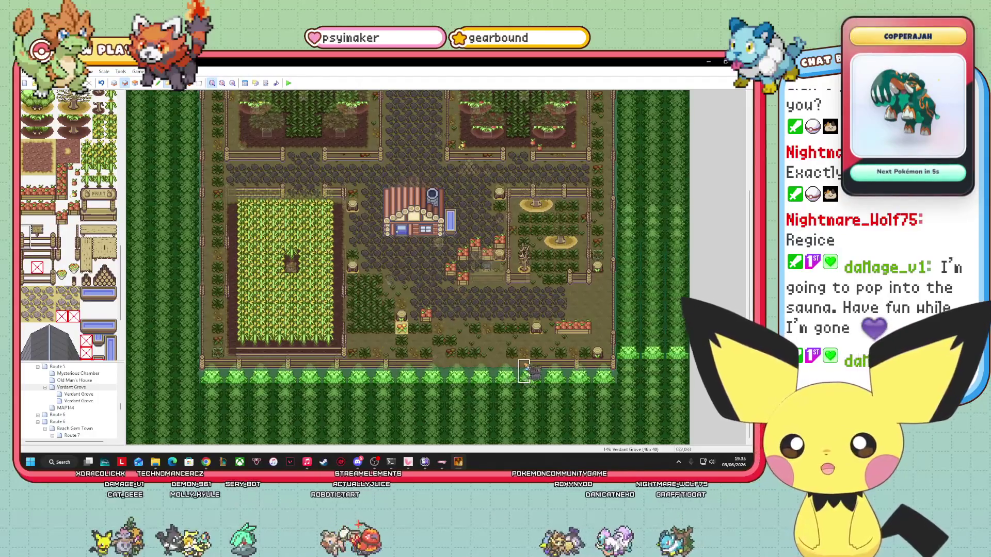
left_click(524, 359)
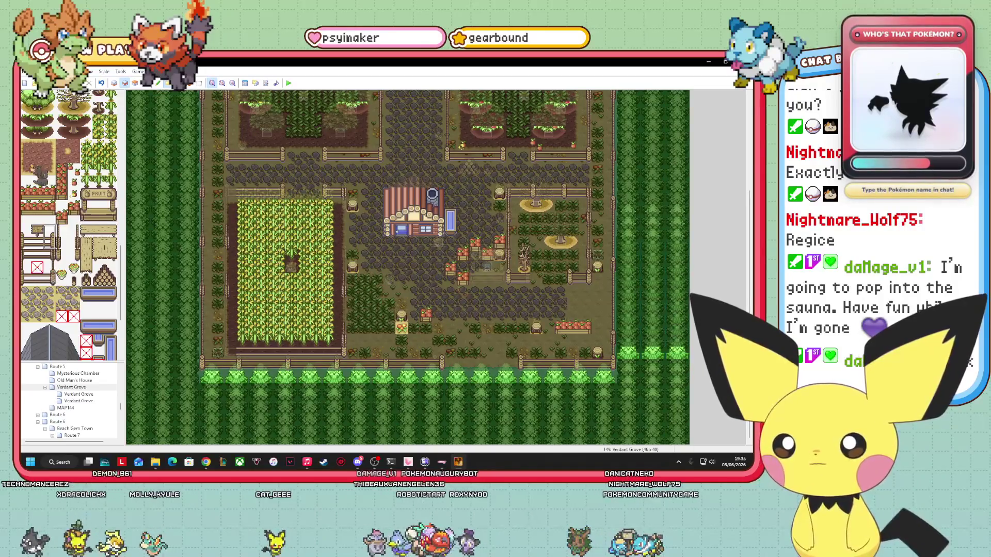
left_click(114, 82)
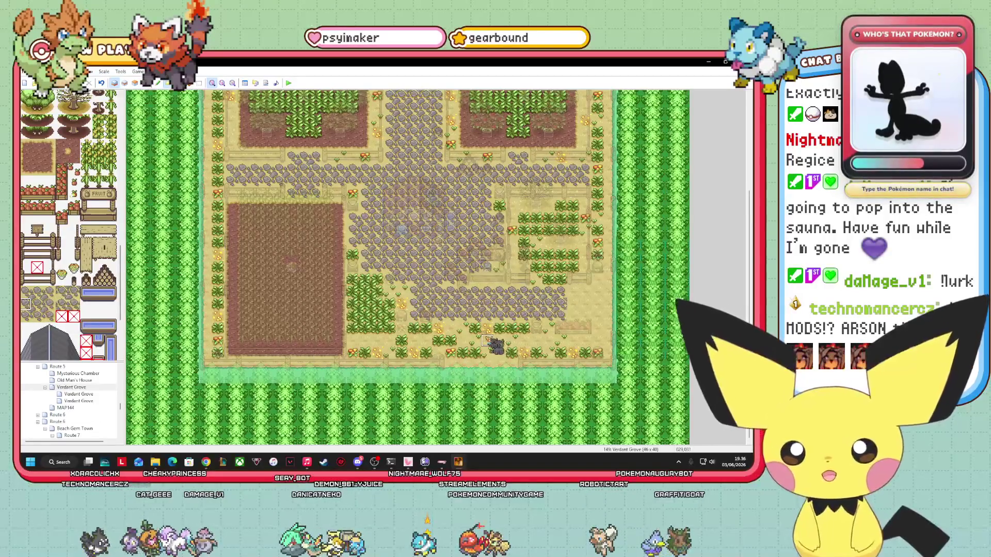
Step: Paint a stone path from the south entrance down to the map's bottom edge
left_click_drag(486, 378, 485, 439)
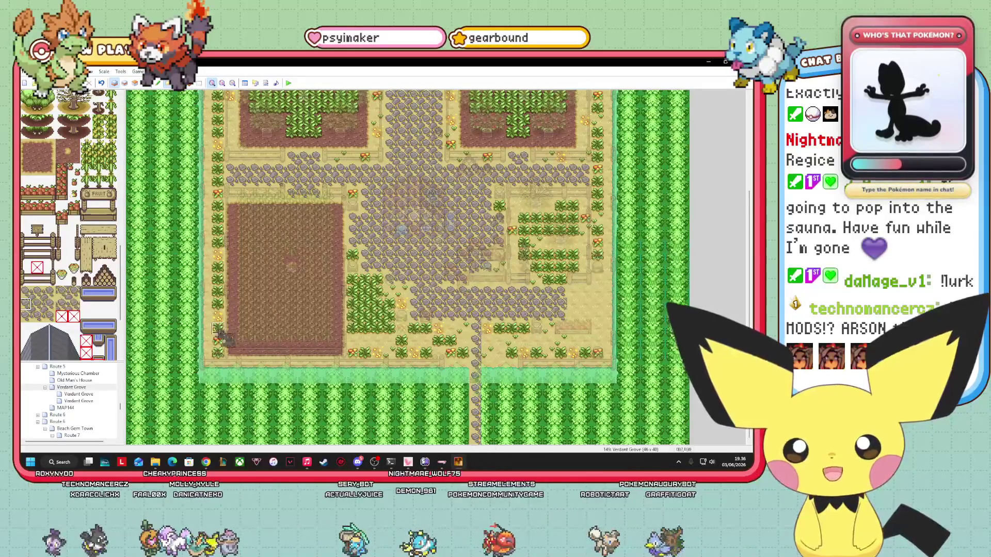
left_click(56, 306)
left_click_drag(499, 330, 509, 453)
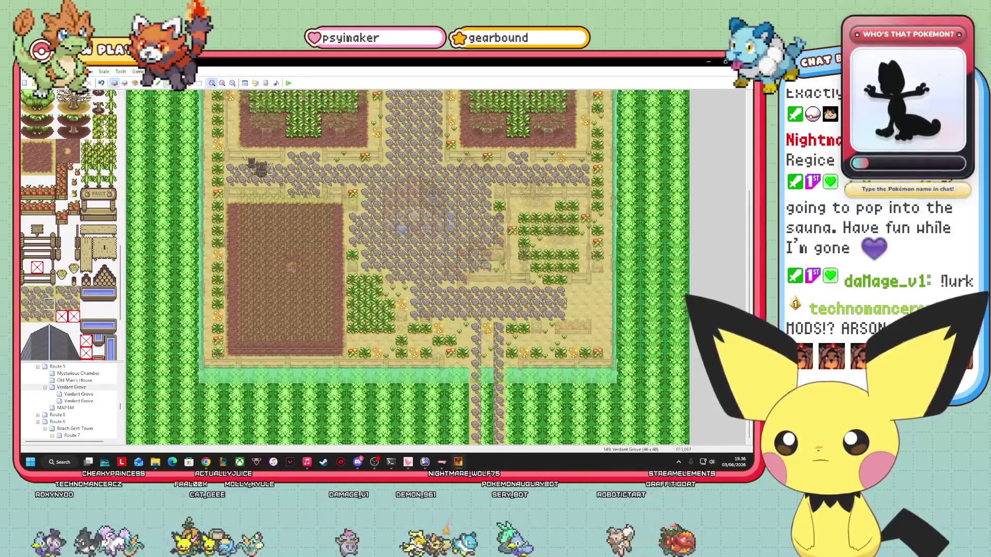
left_click(73, 304)
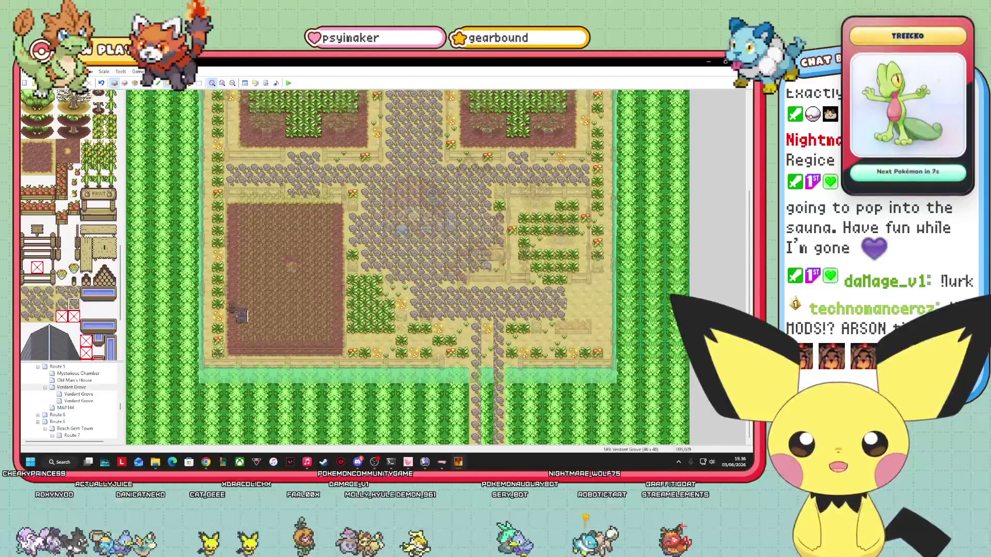
left_click(36, 304)
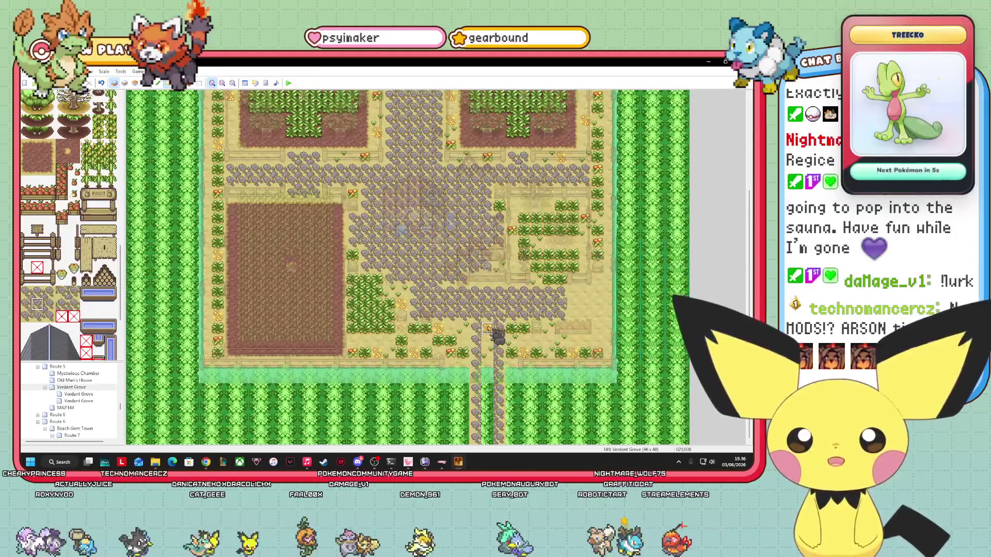
left_click_drag(496, 337, 494, 443)
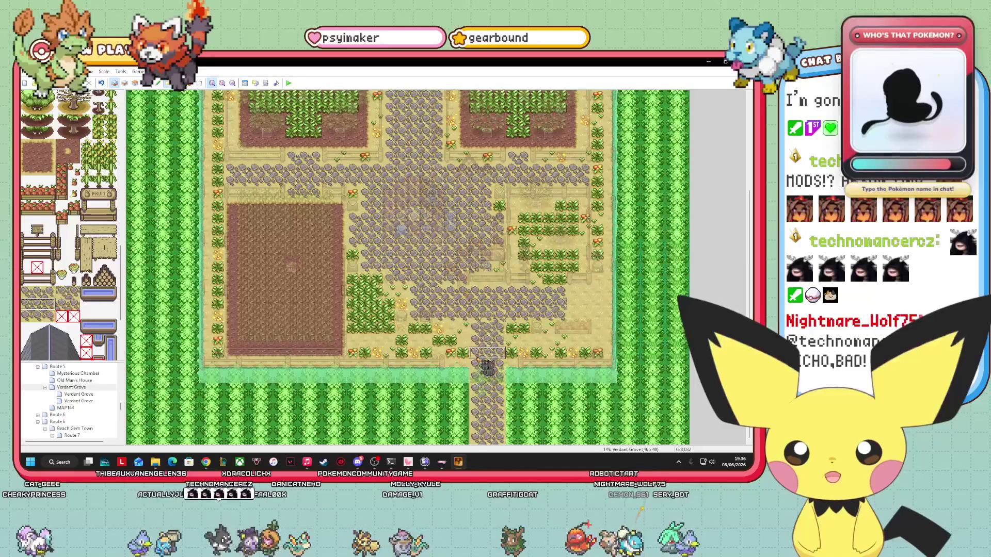
Step: Retouch the path edge tiles along the lower path, undoing the last stroke
scroll(68, 222, "up", 3)
scroll(69, 222, "up", 5)
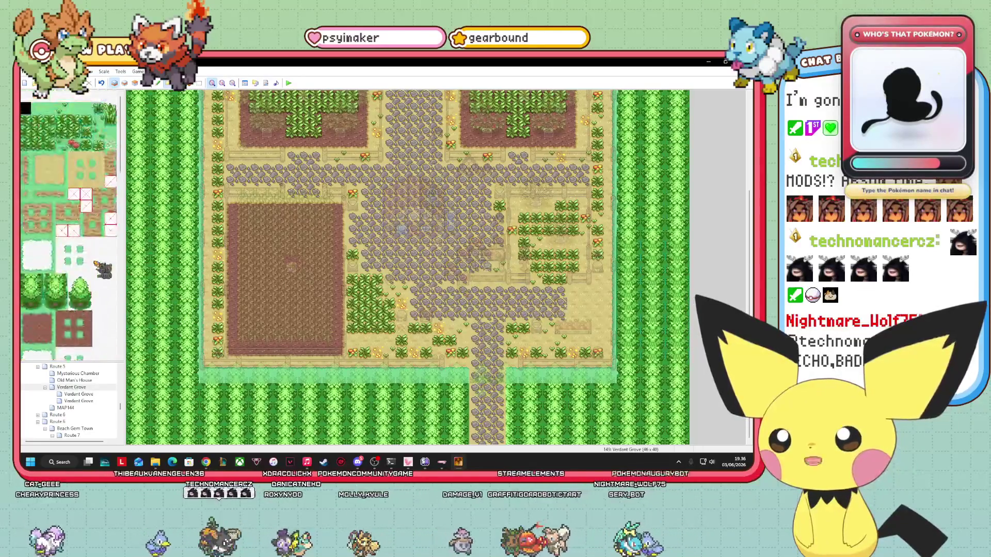
left_click(49, 181)
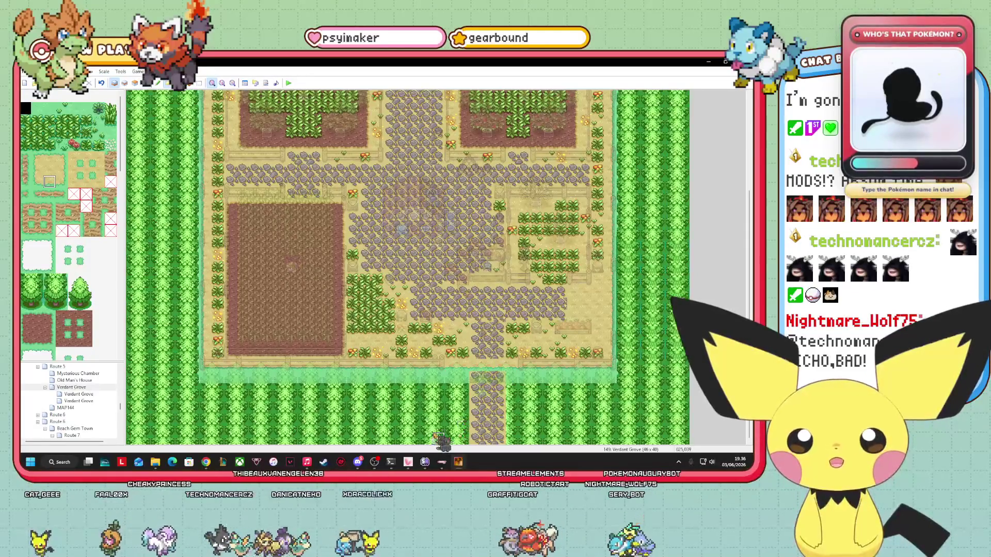
scroll(89, 281, "down", 3)
scroll(89, 282, "down", 5)
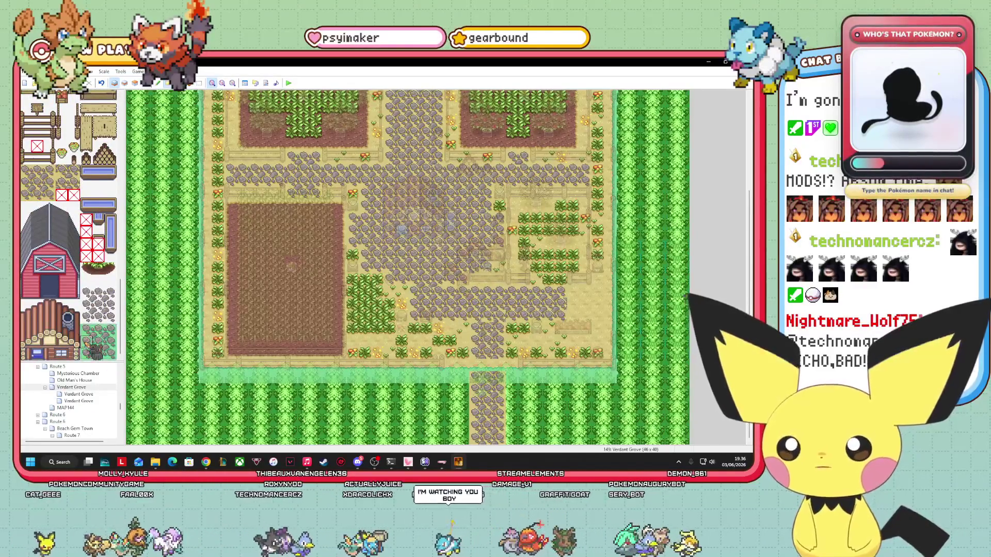
left_click(98, 342)
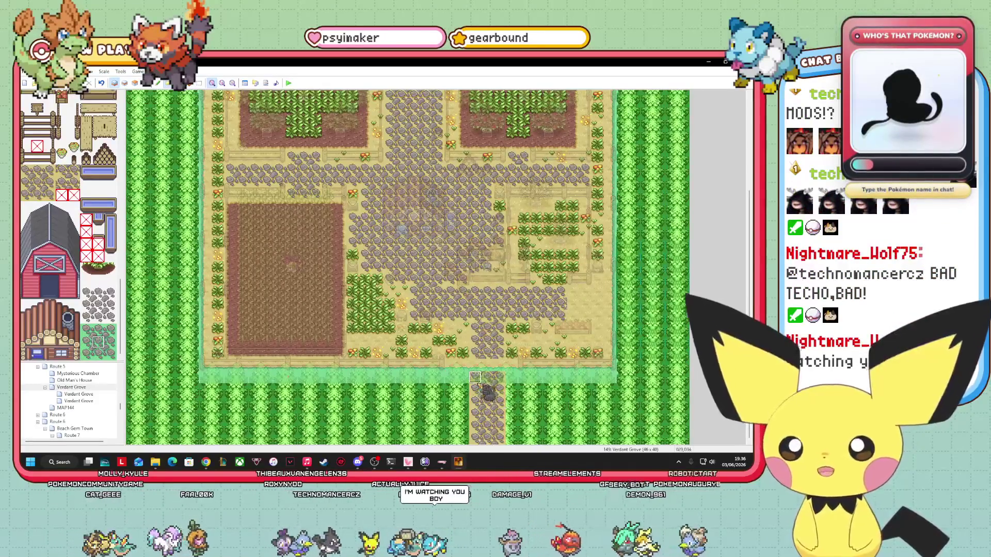
left_click(86, 342)
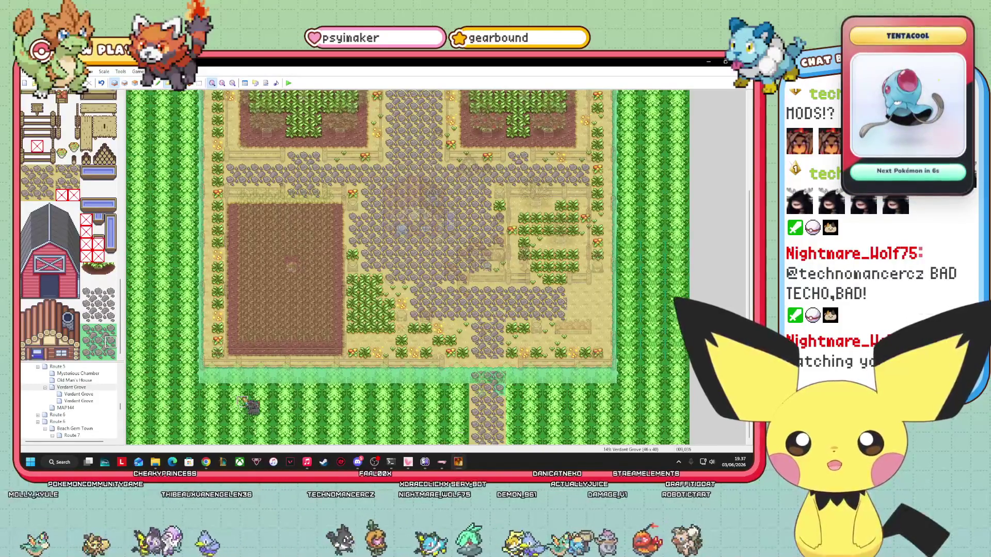
right_click(192, 361)
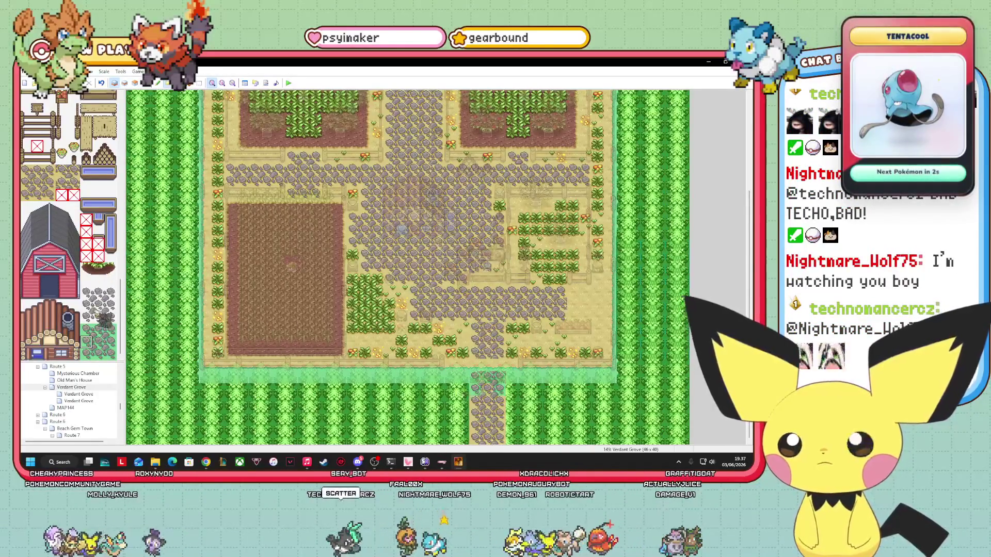
left_click_drag(488, 432, 485, 450)
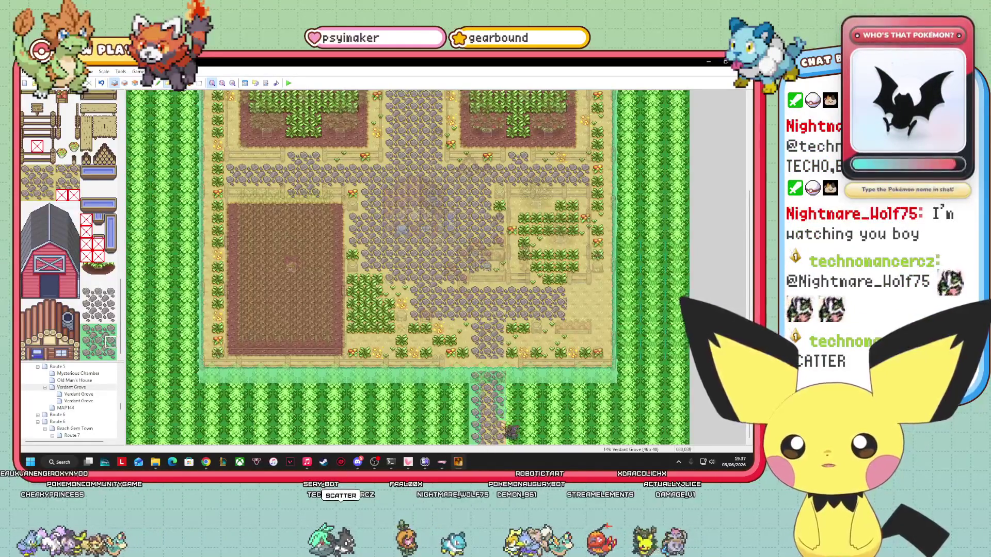
left_click_drag(482, 424, 500, 402)
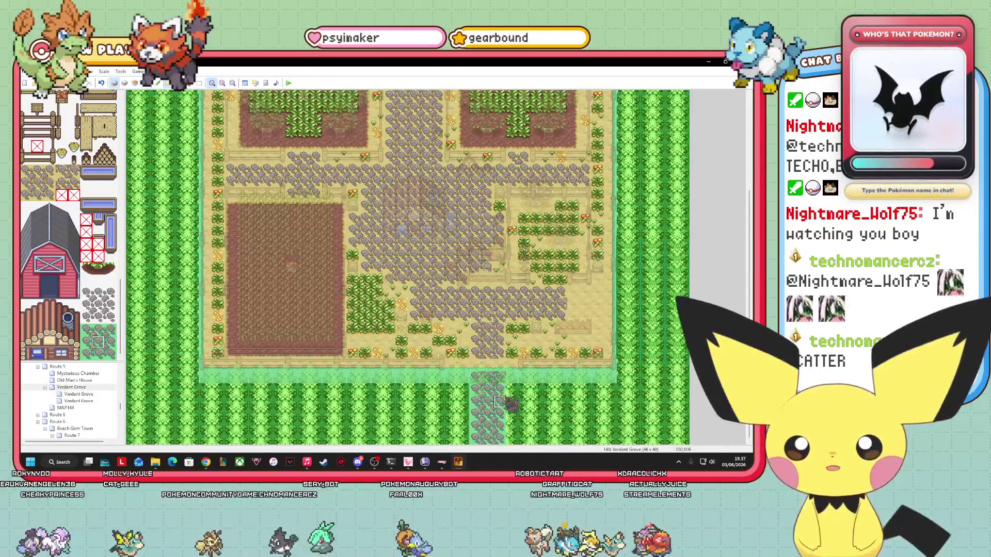
mouse_move(500, 402)
left_mouse_down()
mouse_move(486, 401)
mouse_move(500, 389)
mouse_move(315, 413)
left_mouse_up()
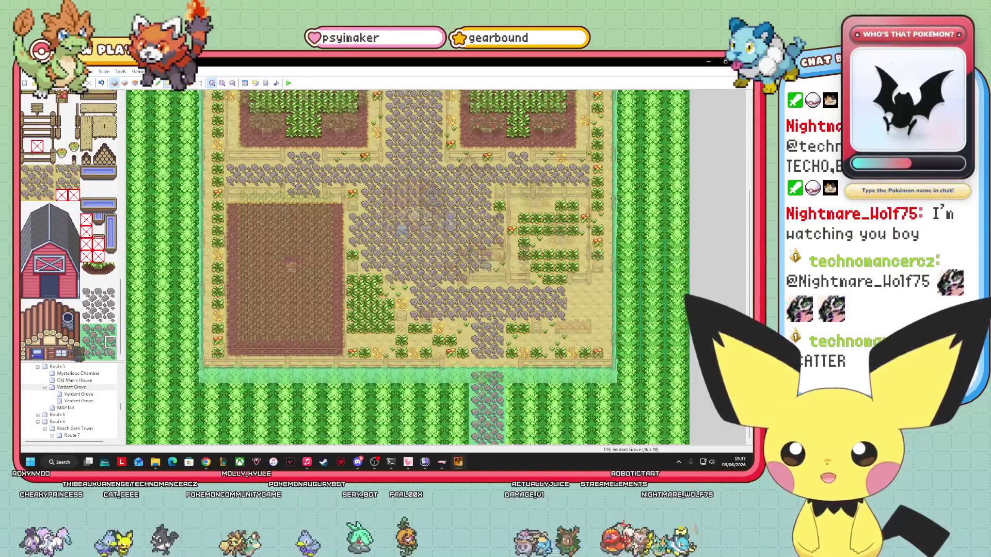
key("ctrl+z")
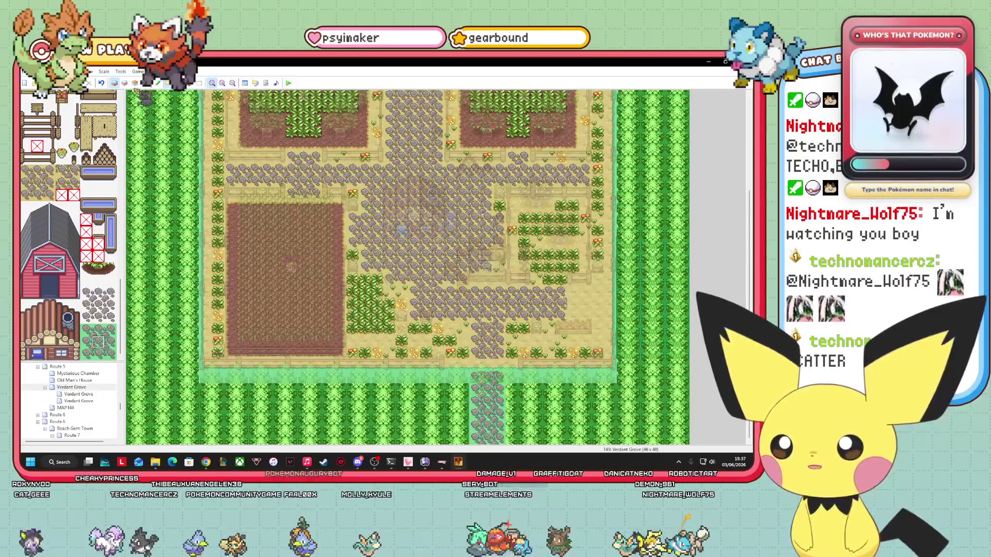
left_click(124, 84)
Step: On Layer 3, erase the row of pines beside the south path with the blank tile
left_click_drag(82, 302, 118, 324)
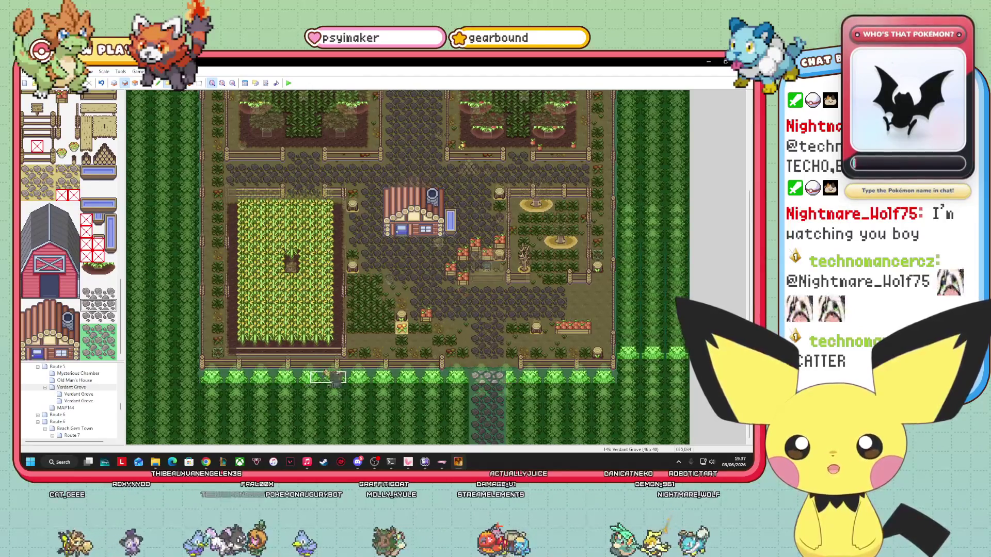
left_click(135, 83)
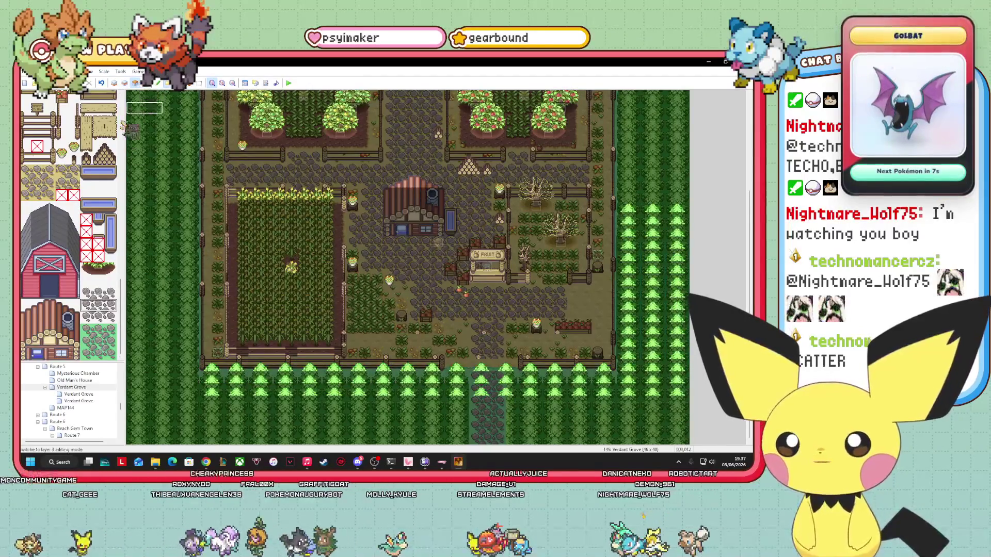
left_click_drag(120, 318, 137, 101)
left_click(25, 96)
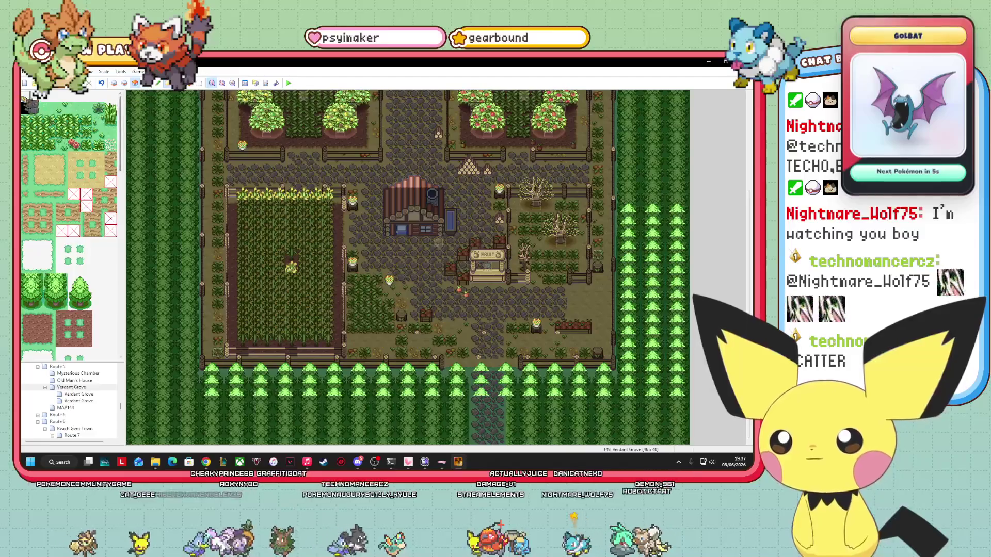
mouse_move(451, 390)
left_mouse_down()
mouse_move(516, 383)
mouse_move(538, 370)
left_mouse_up()
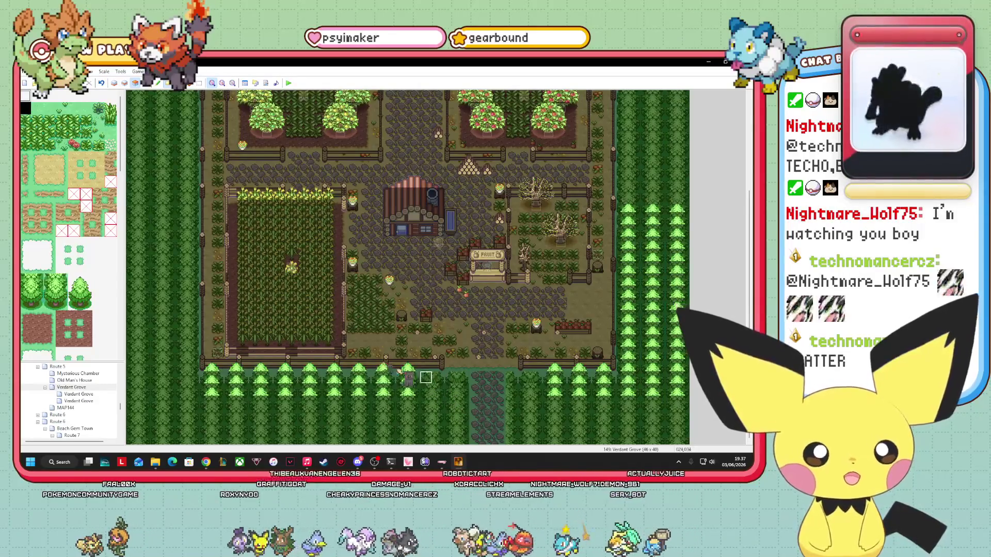
Step: On Layer 1, paint grass strips along the left side of the south path
left_click(126, 83)
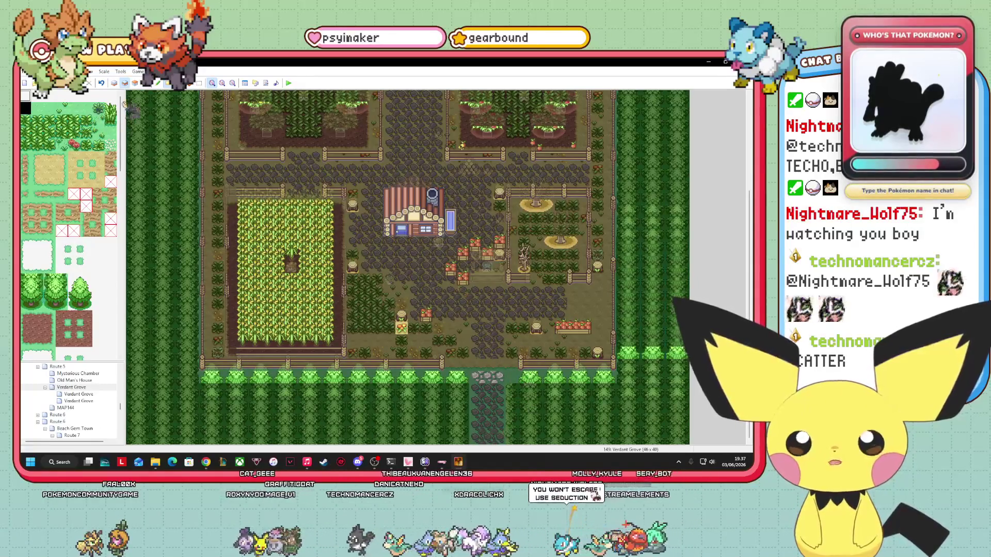
left_click(114, 83)
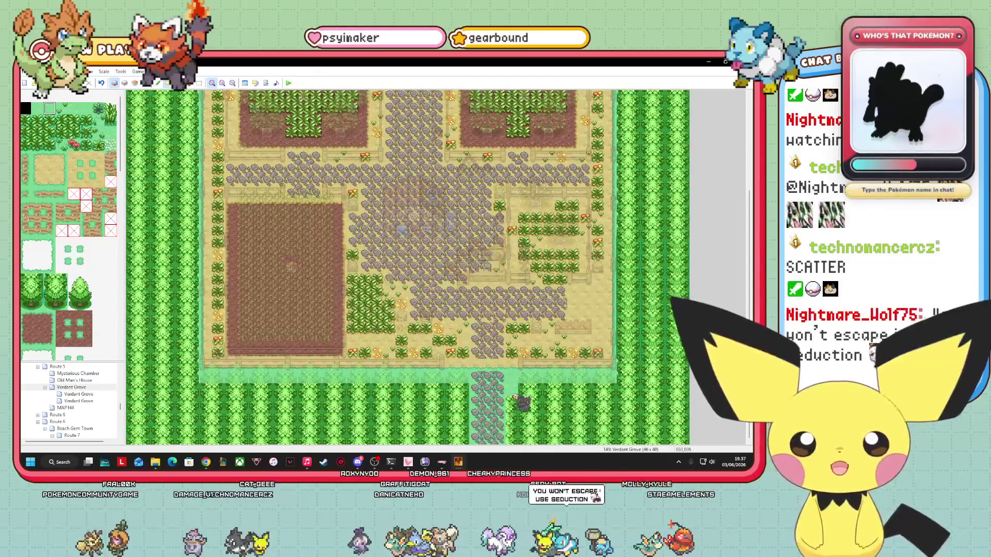
left_click_drag(457, 388, 460, 422)
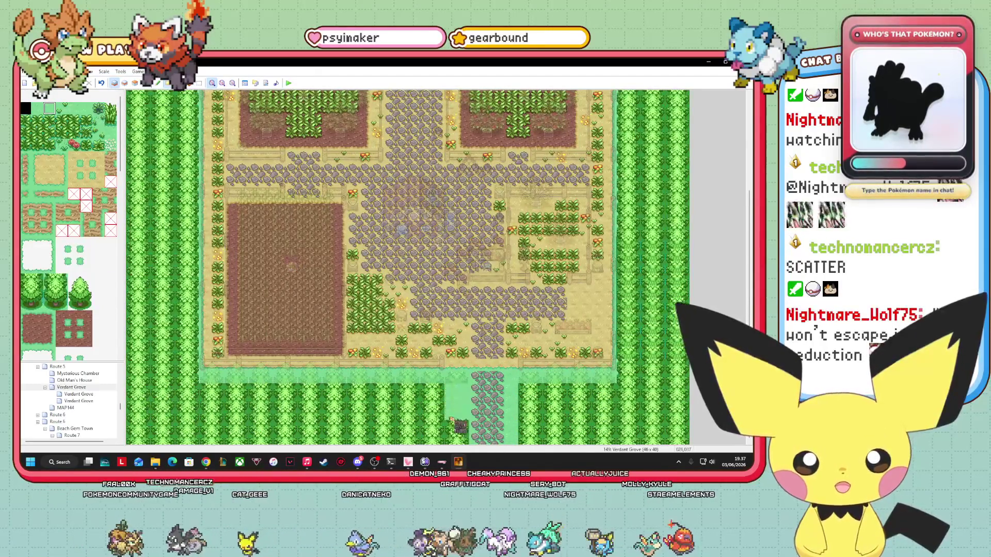
key("F6")
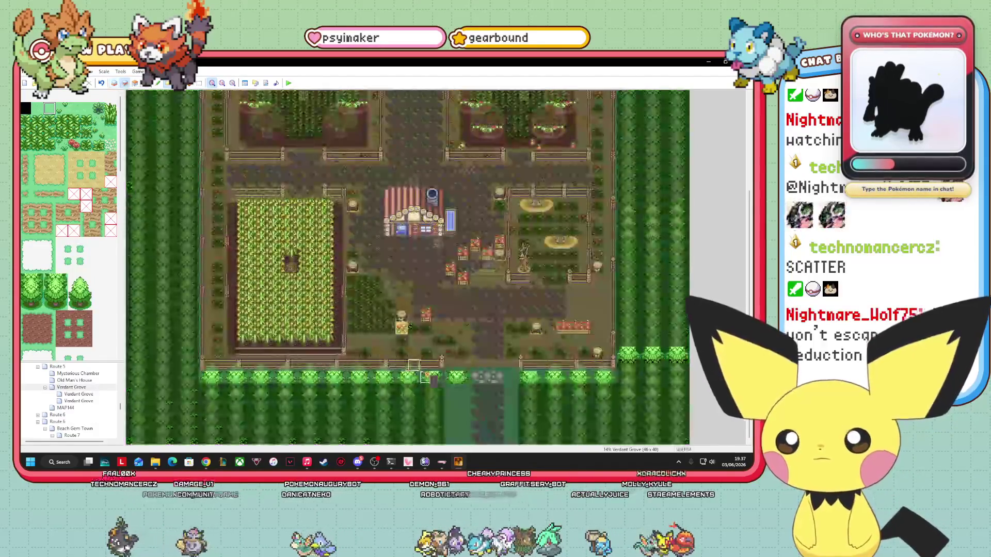
key("F8")
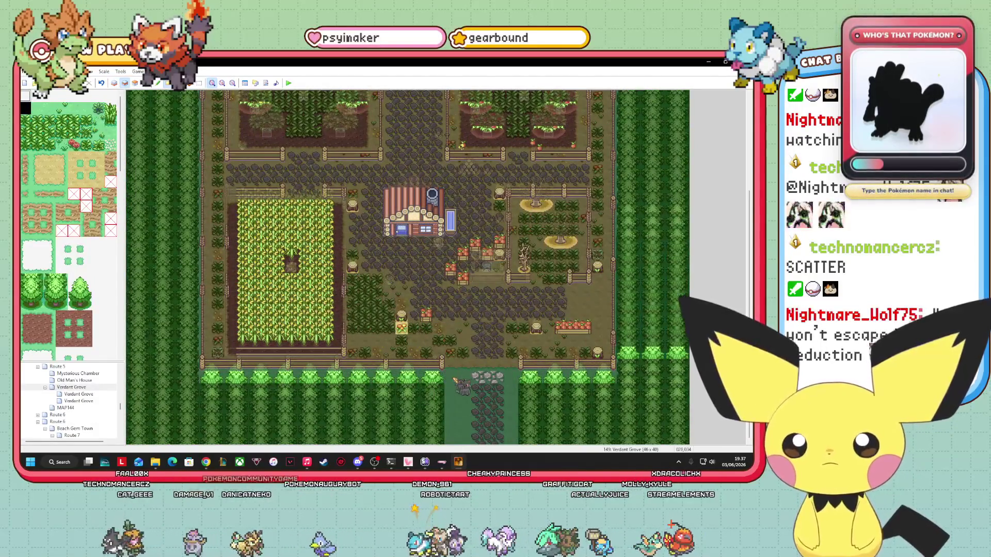
left_click(61, 279)
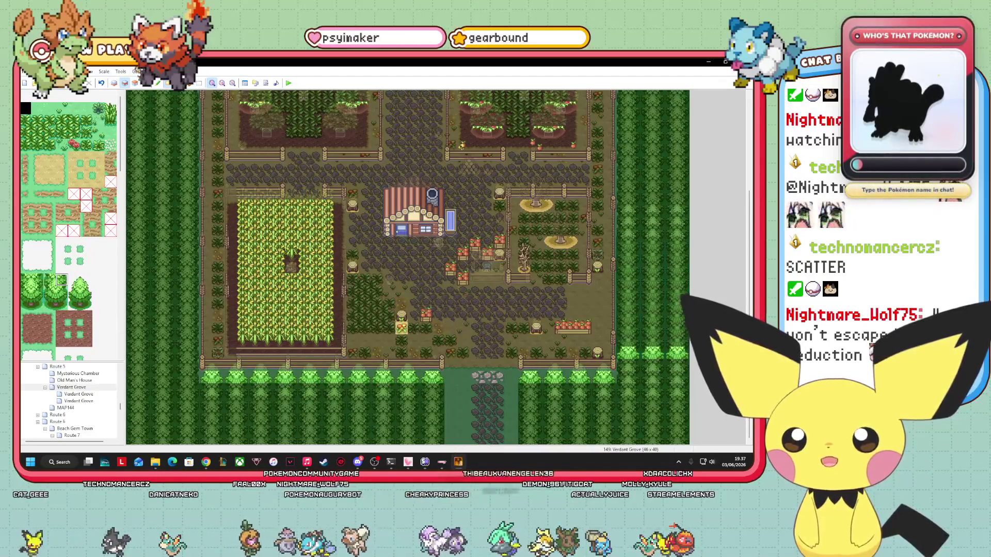
key("F5")
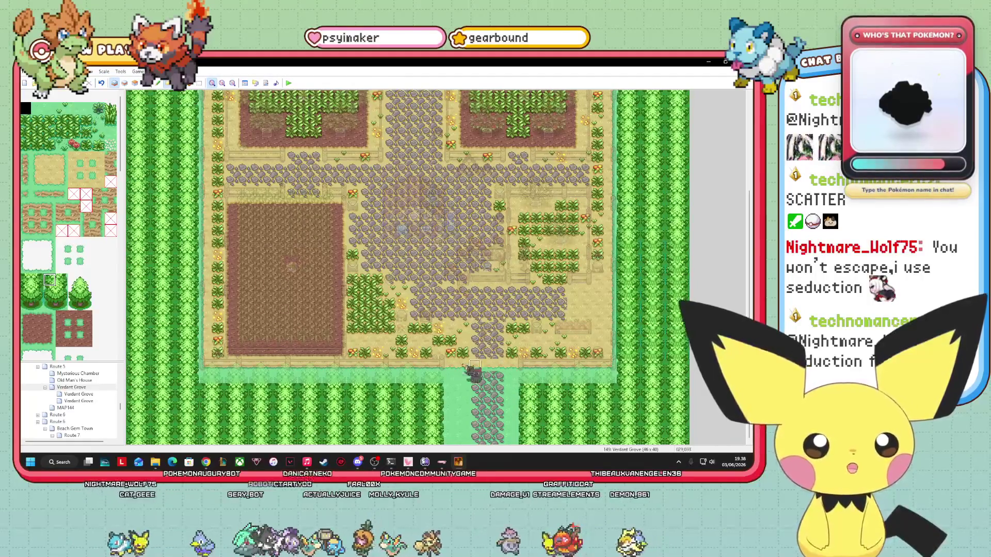
key("F8")
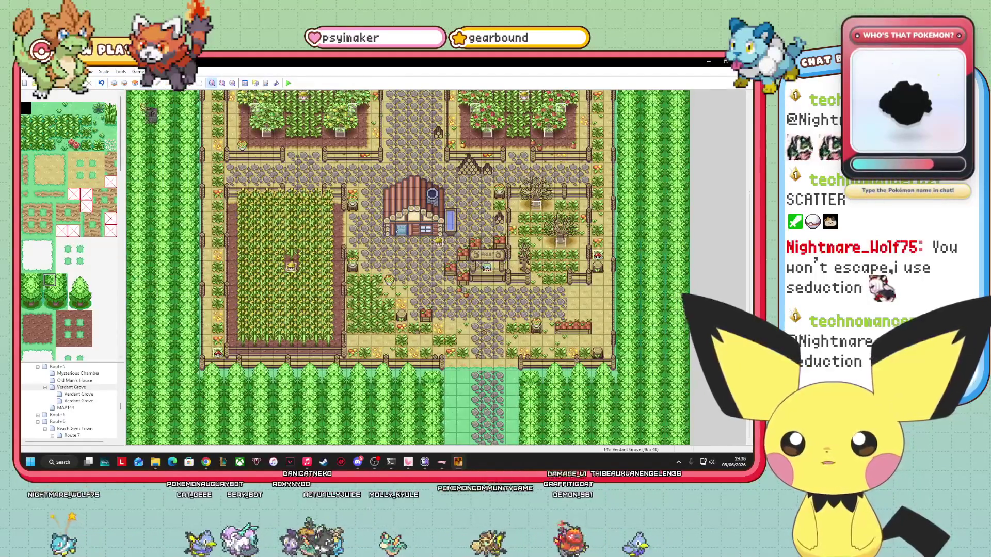
key("F6")
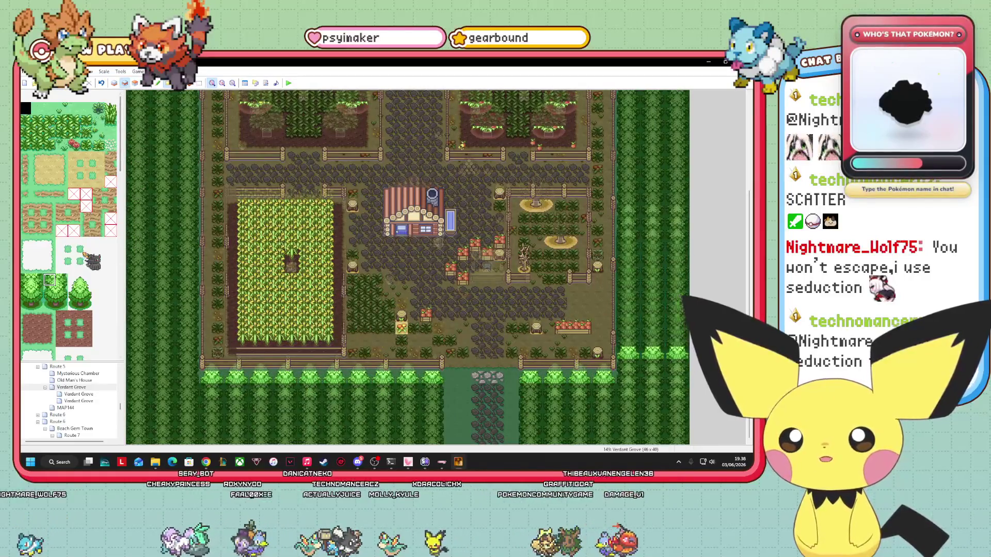
scroll(103, 248, "down", 5)
scroll(94, 263, "down", 5)
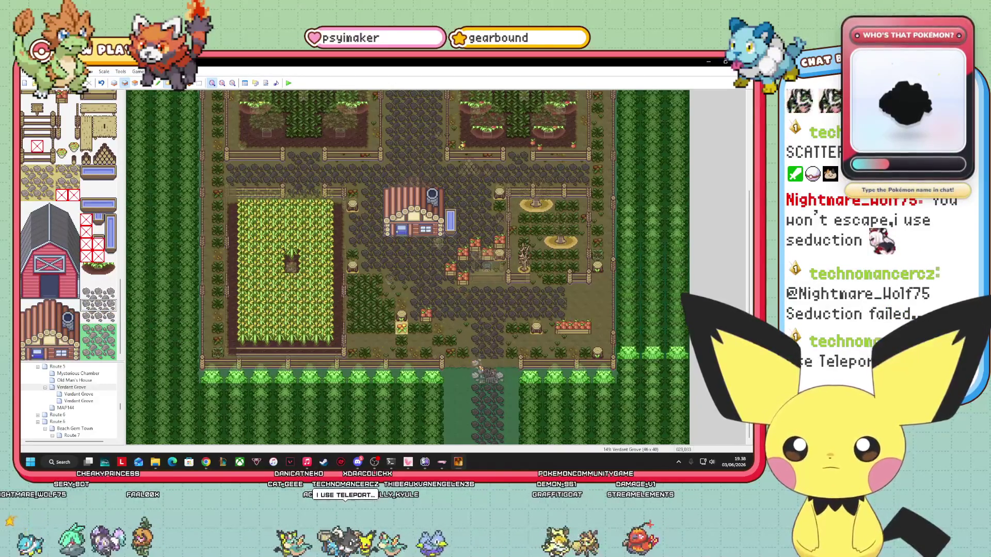
left_click(146, 84)
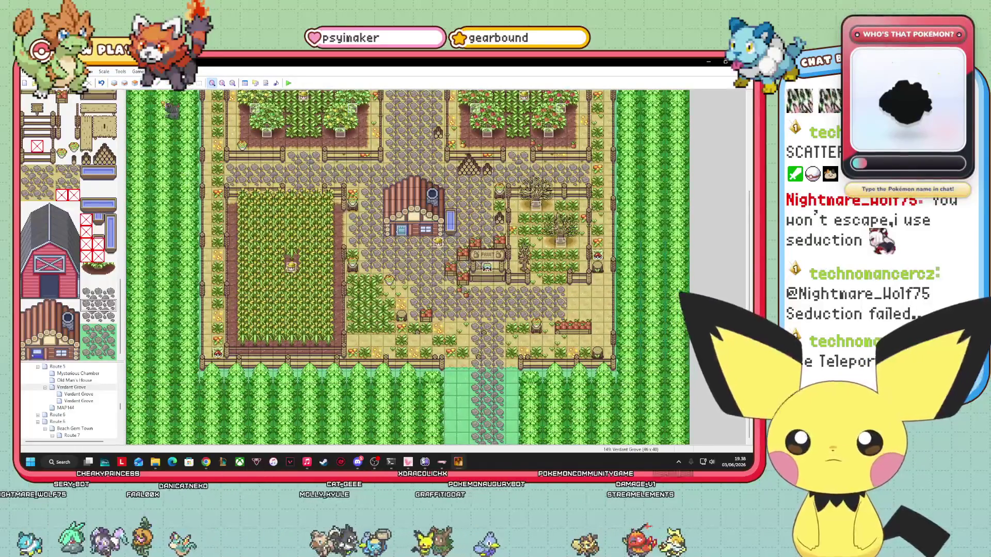
Step: Cycle from Layer 3 through the Events view to Layer 1, fading the upper layers
left_click(135, 83)
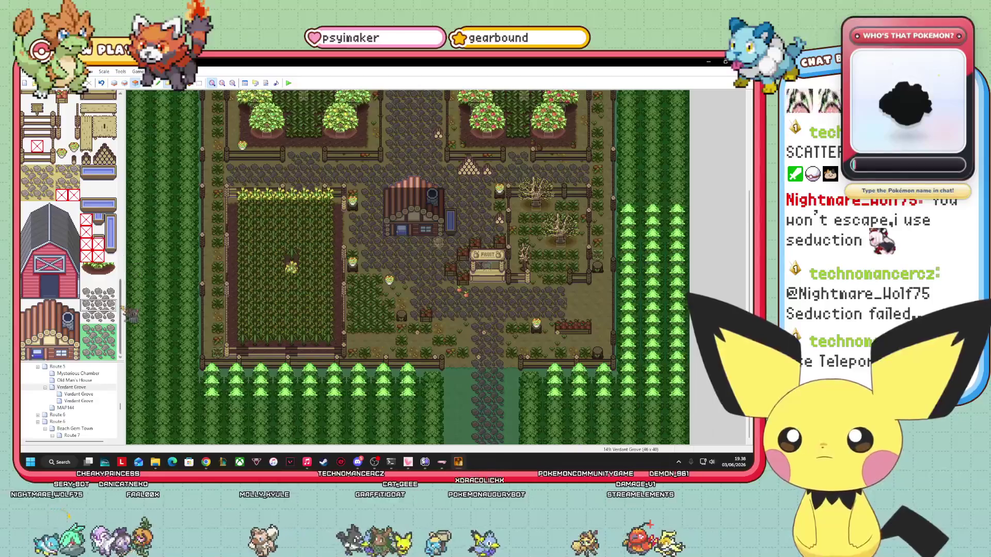
left_click_drag(119, 320, 138, 124)
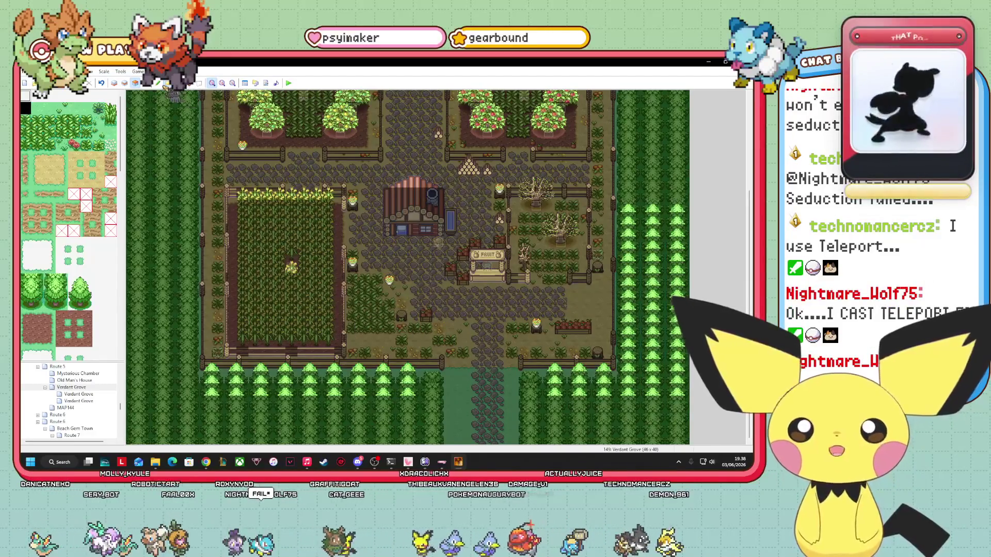
left_click(147, 82)
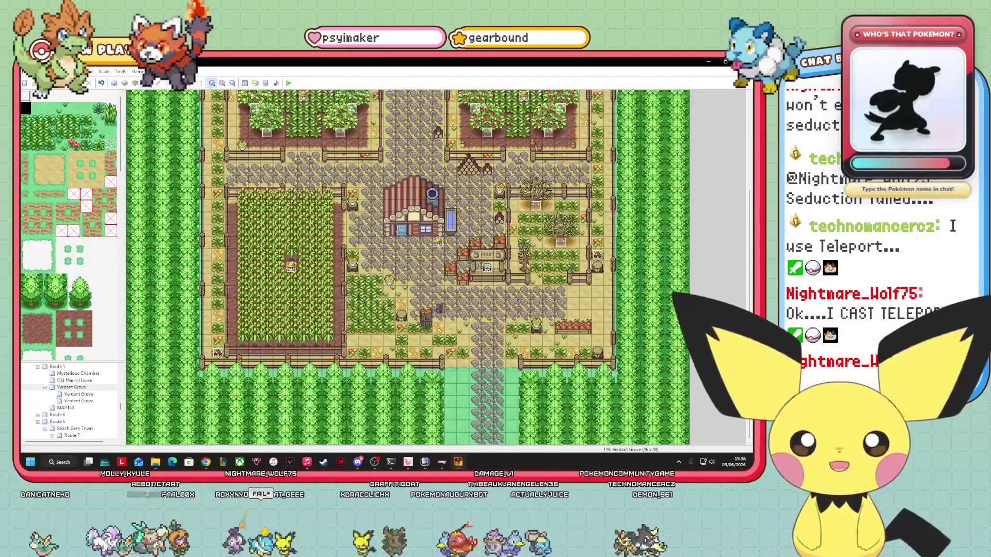
left_click(115, 82)
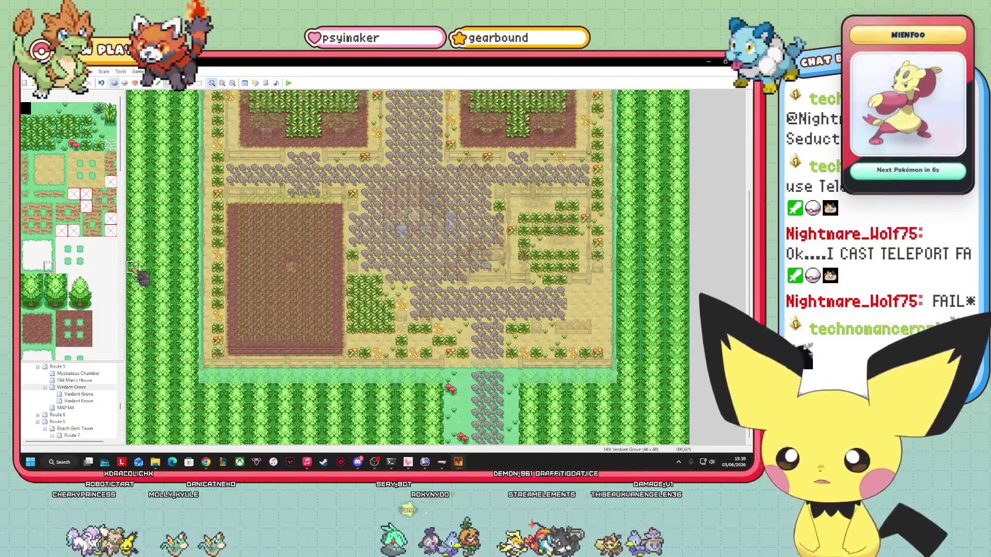
Step: Briefly toggle Layer 2, then return to editing the ground Layer 1
scroll(105, 273, "down", 3)
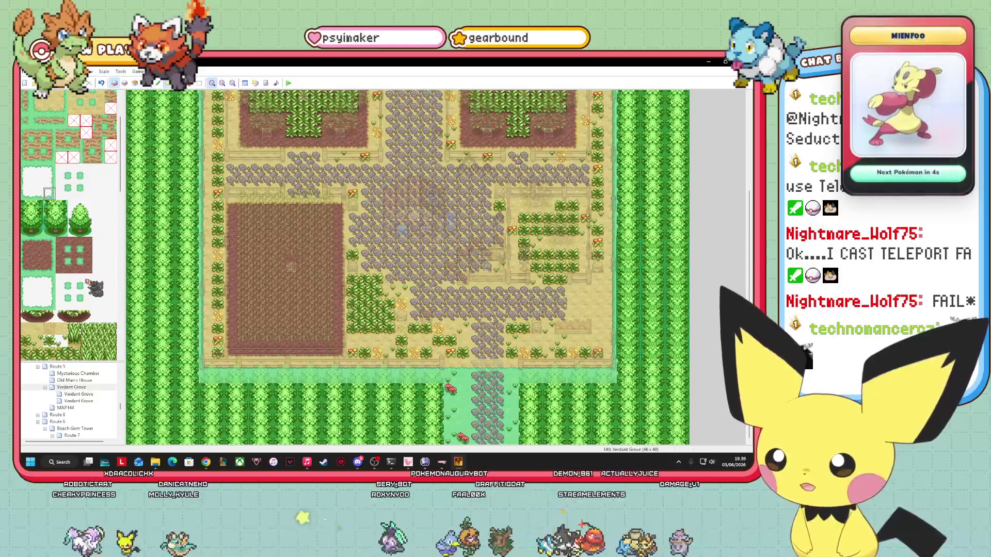
scroll(96, 289, "down", 7)
scroll(118, 303, "down", 10)
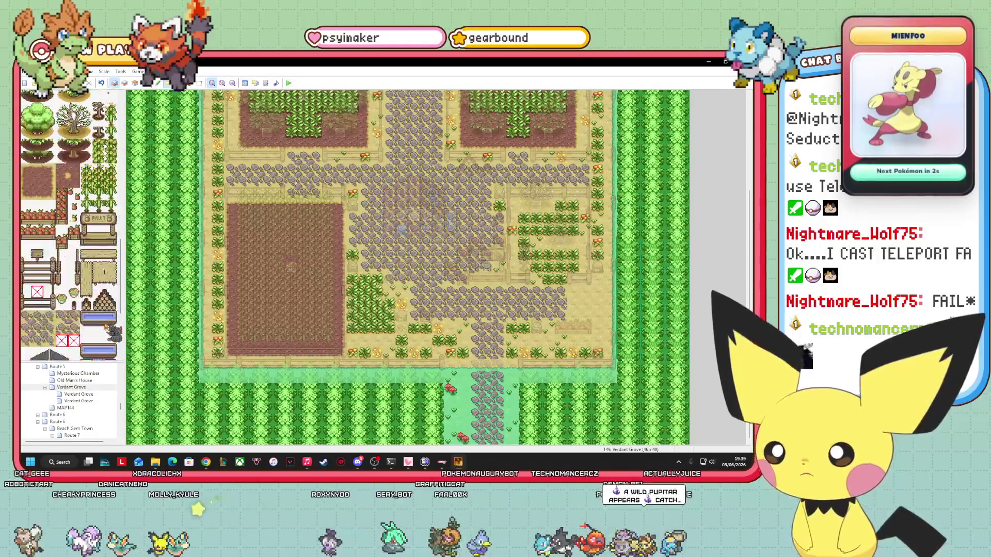
scroll(110, 333, "down", 4)
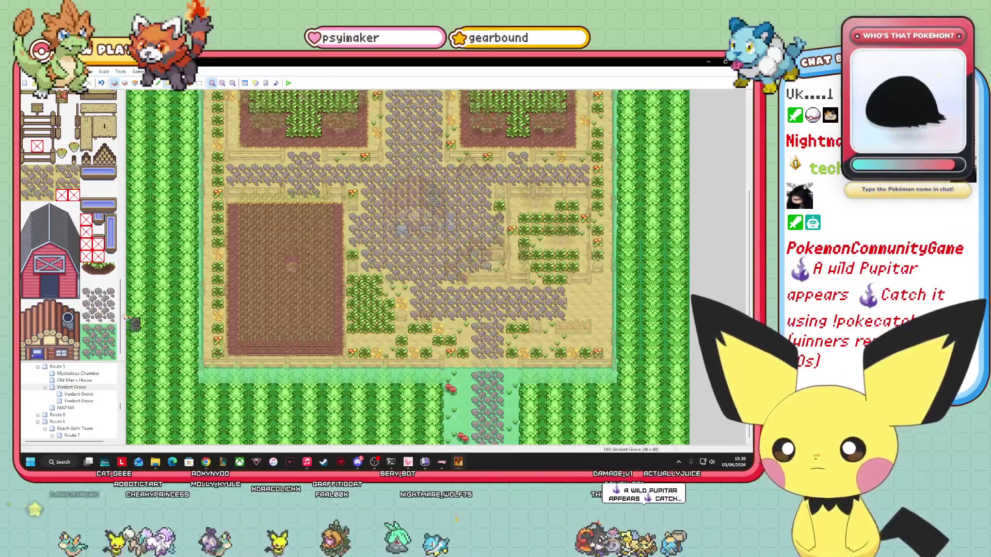
scroll(749, 209, "up", 5)
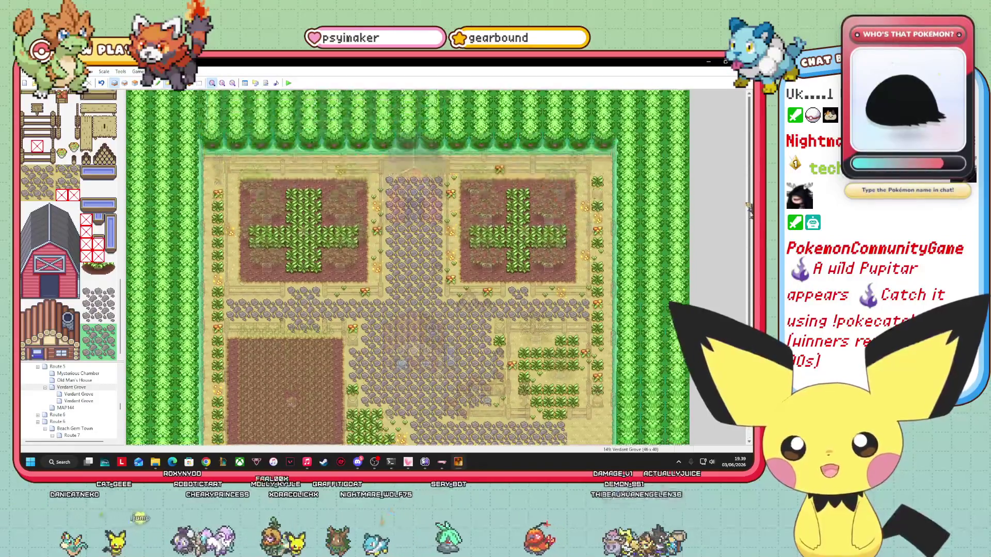
scroll(749, 212, "down", 5)
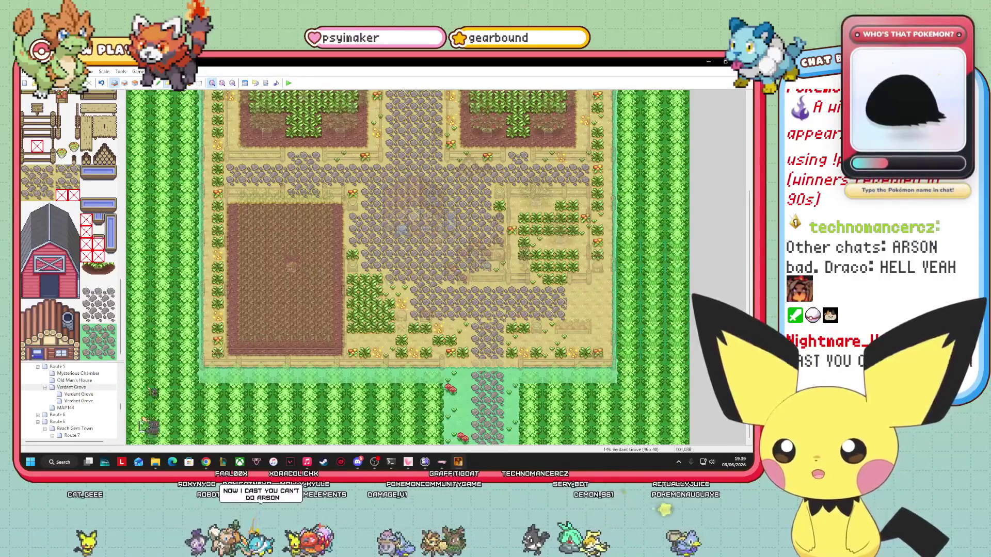
scroll(120, 309, "down", 5)
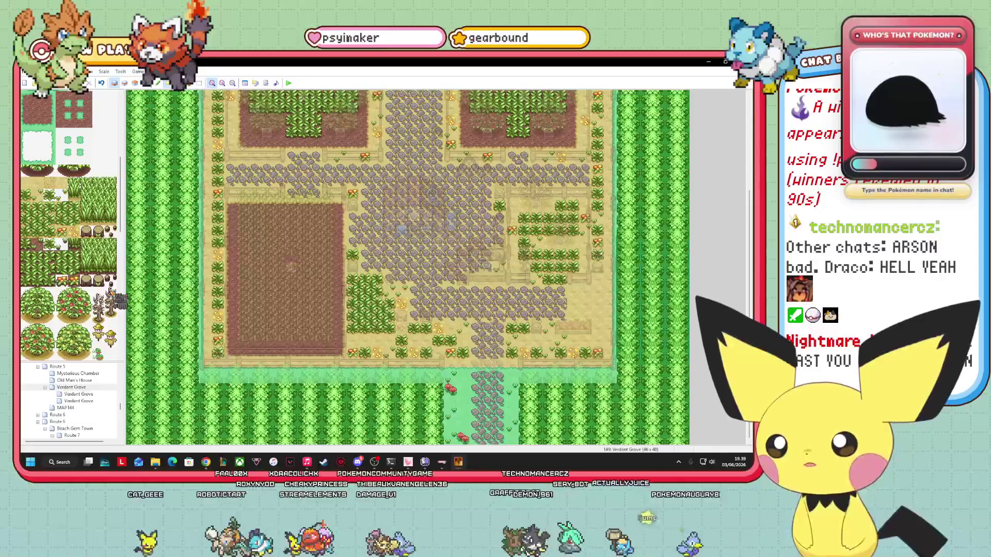
scroll(116, 299, "up", 4)
scroll(117, 301, "up", 1)
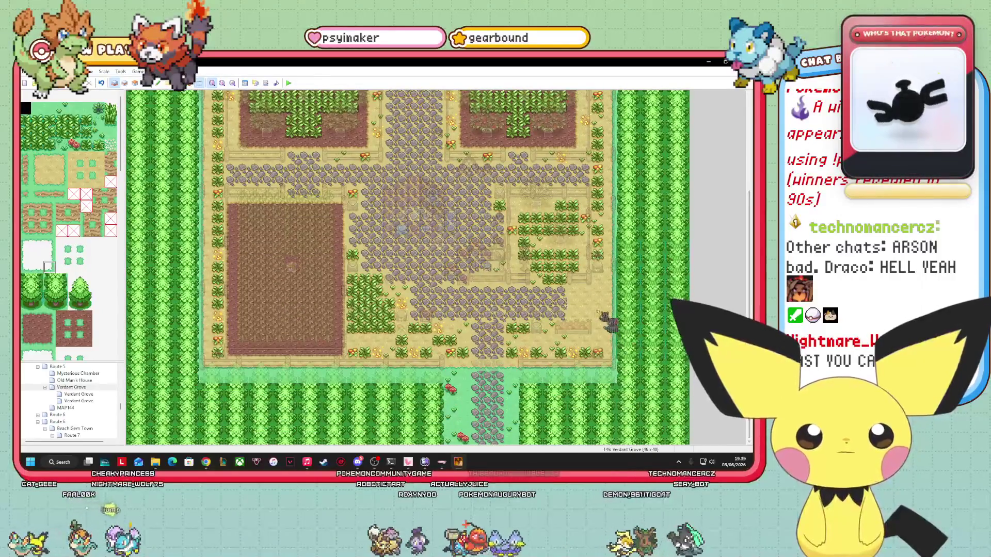
left_click(124, 83)
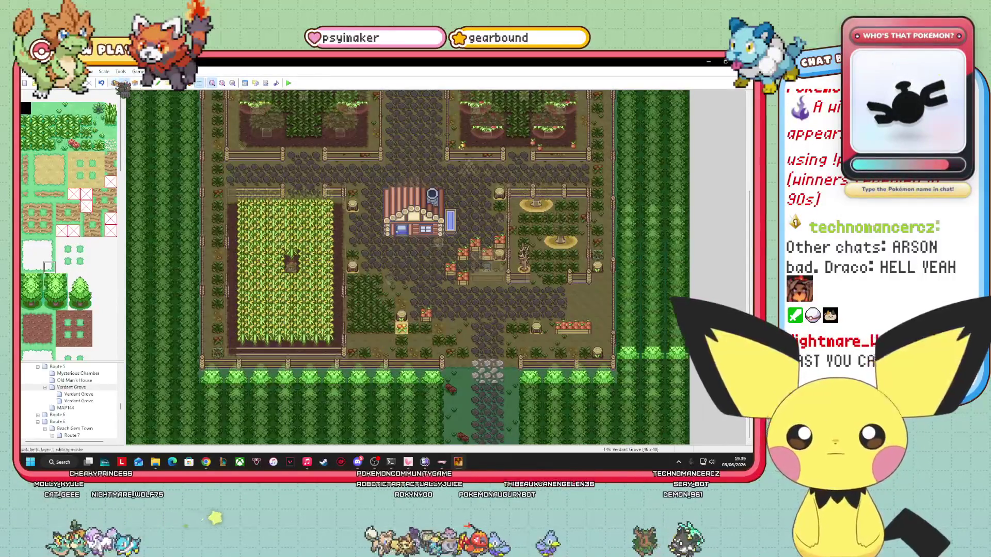
left_click(116, 83)
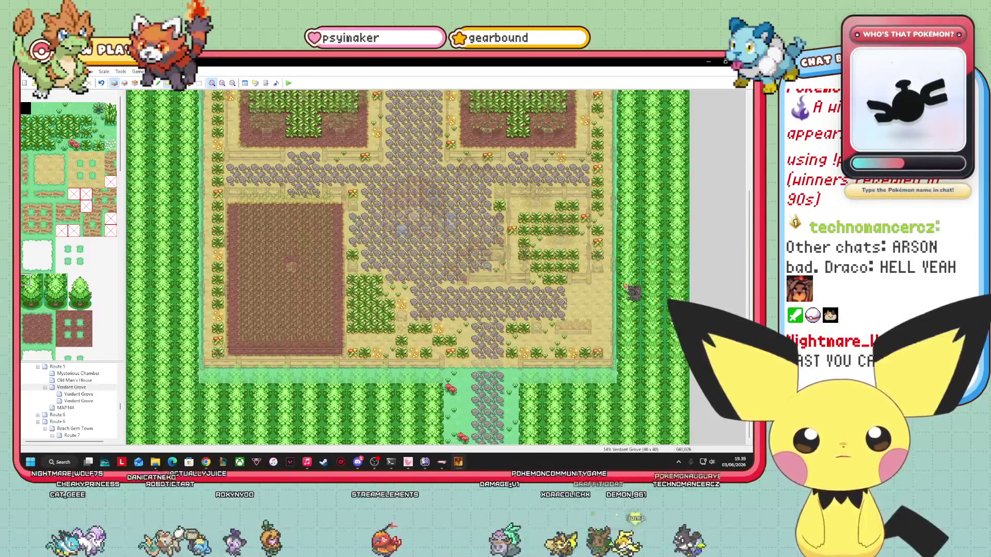
Step: Pick the tree tile from the tileset palette
left_click(49, 279)
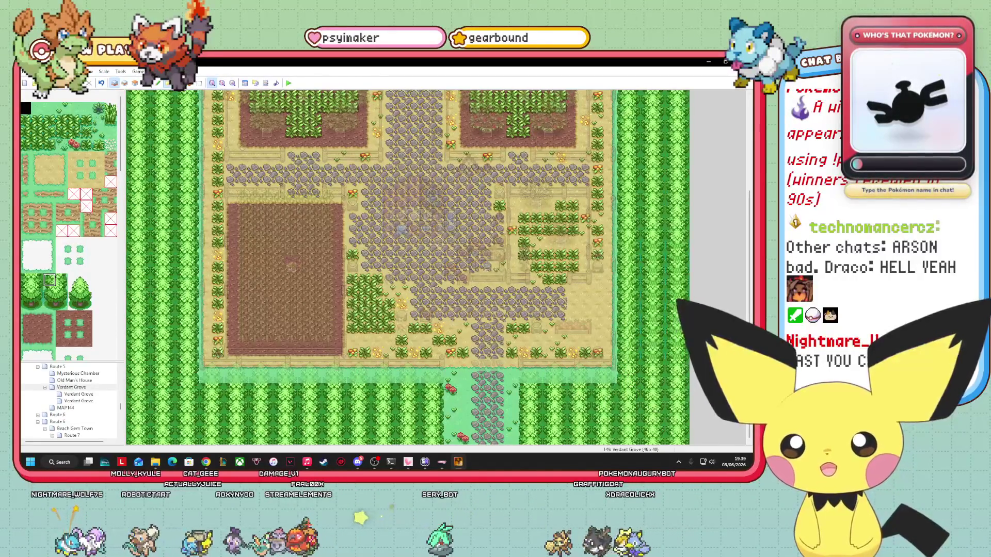
scroll(408, 267, "up", 5)
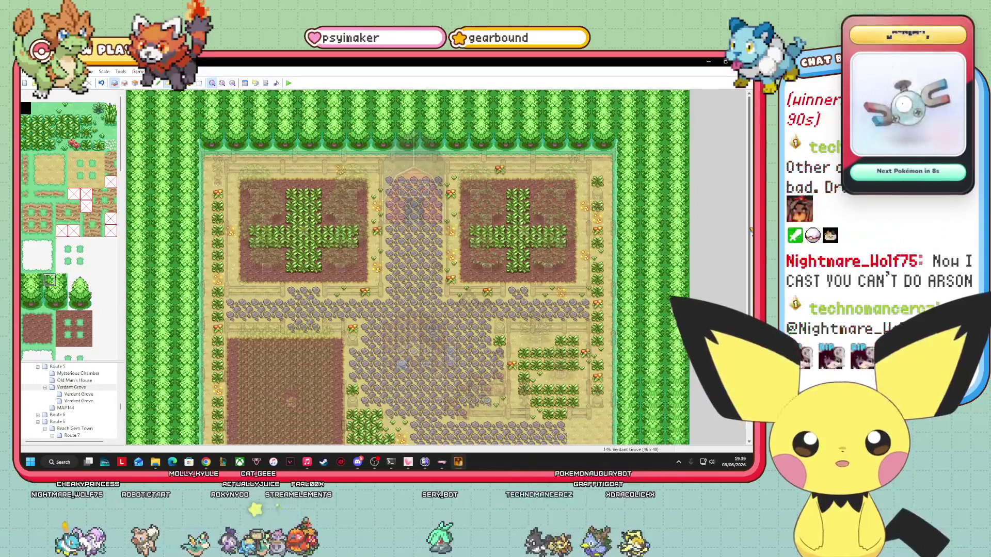
scroll(160, 100, "down", 5)
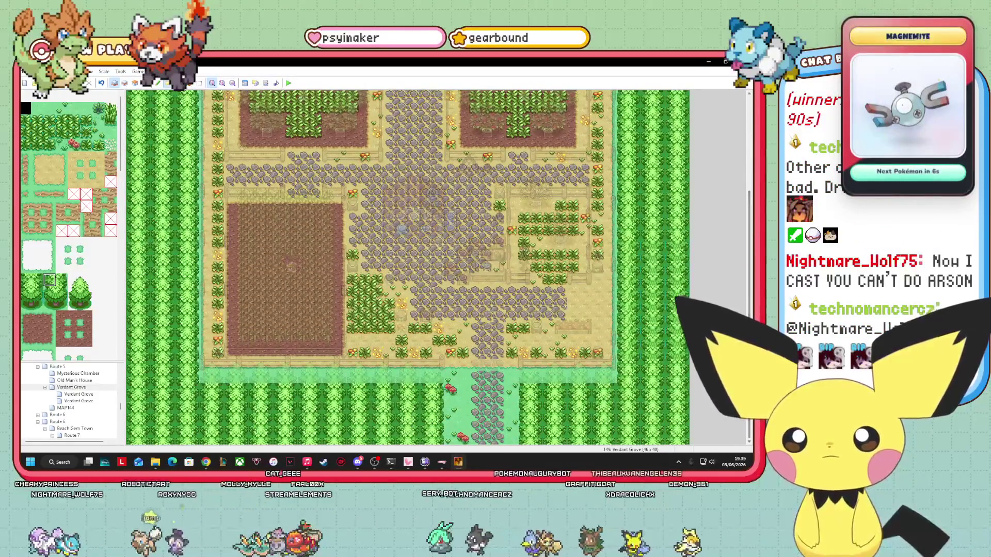
Step: Switch the Verdant Grove map to the events view
left_click(146, 83)
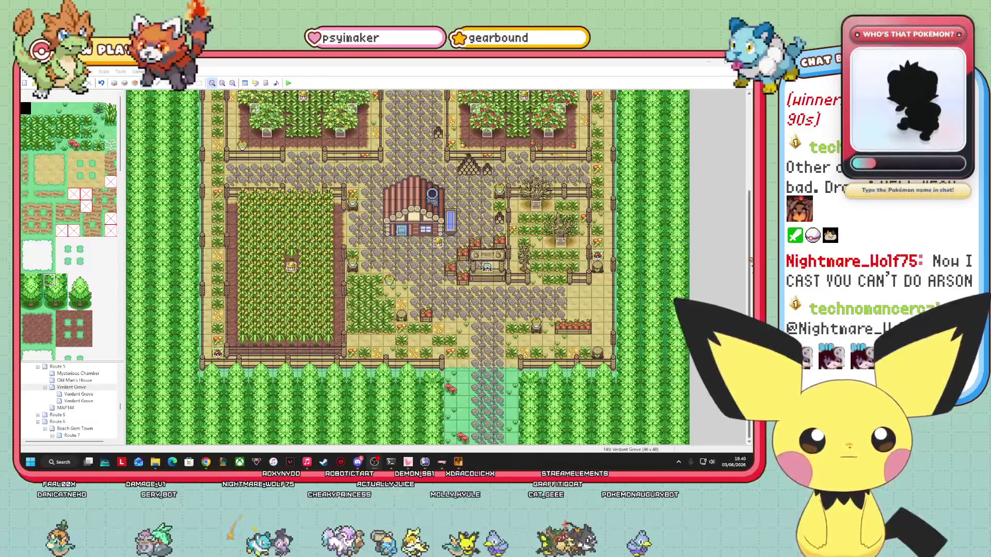
scroll(407, 267, "up", 3)
scroll(408, 267, "down", 3)
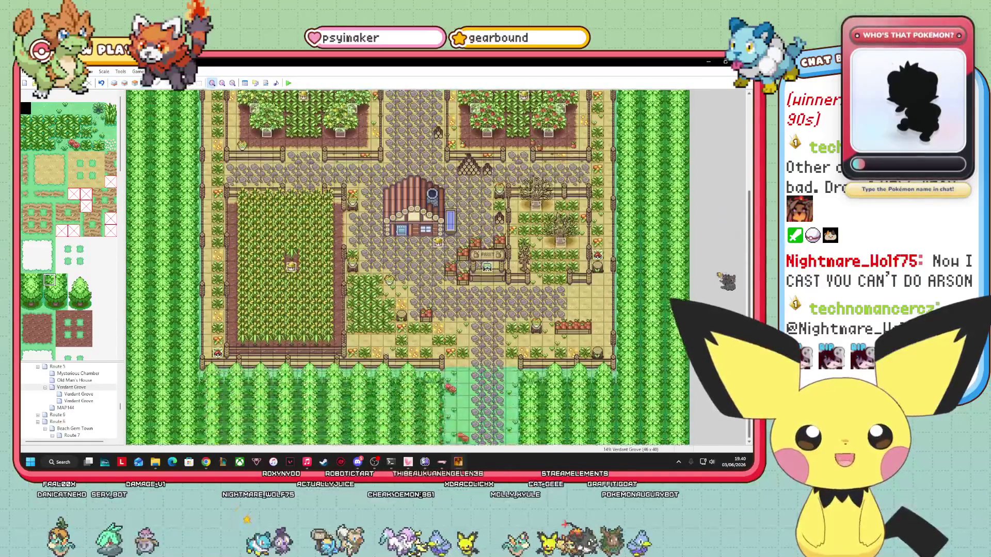
scroll(718, 242, "up", 3)
scroll(718, 243, "up", 2)
scroll(723, 242, "down", 2)
scroll(722, 243, "down", 3)
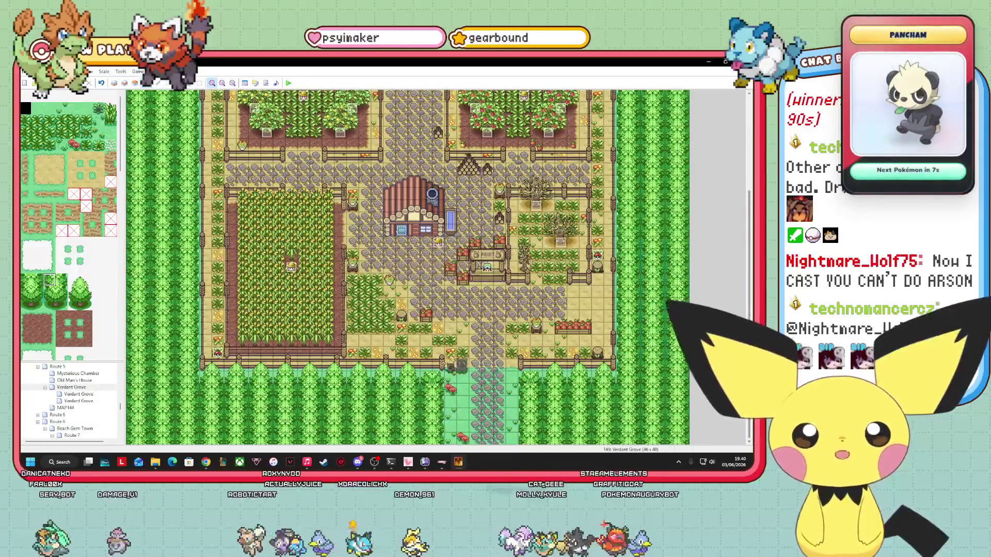
mouse_move(374, 462)
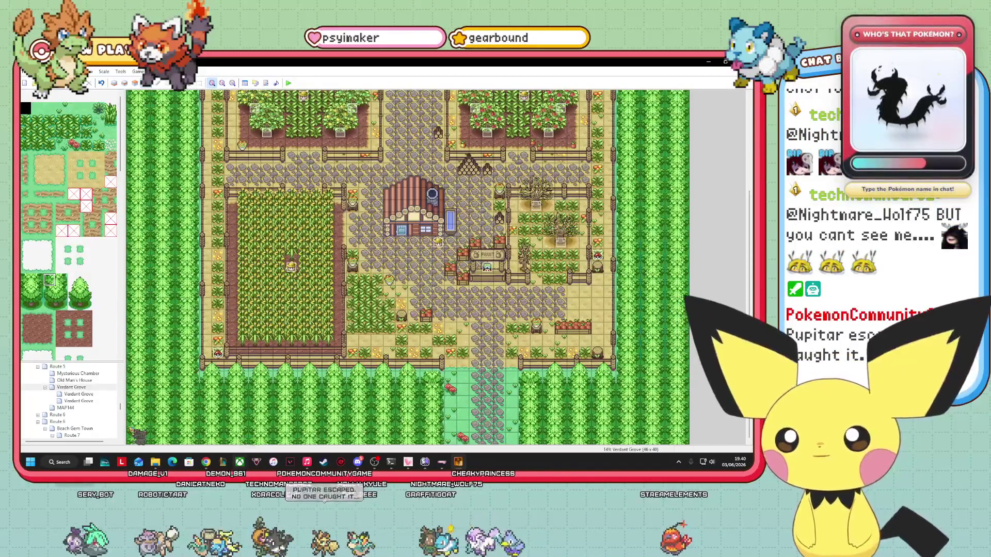
Step: Open the Route 9 map from the map list
scroll(121, 302, "down", 10)
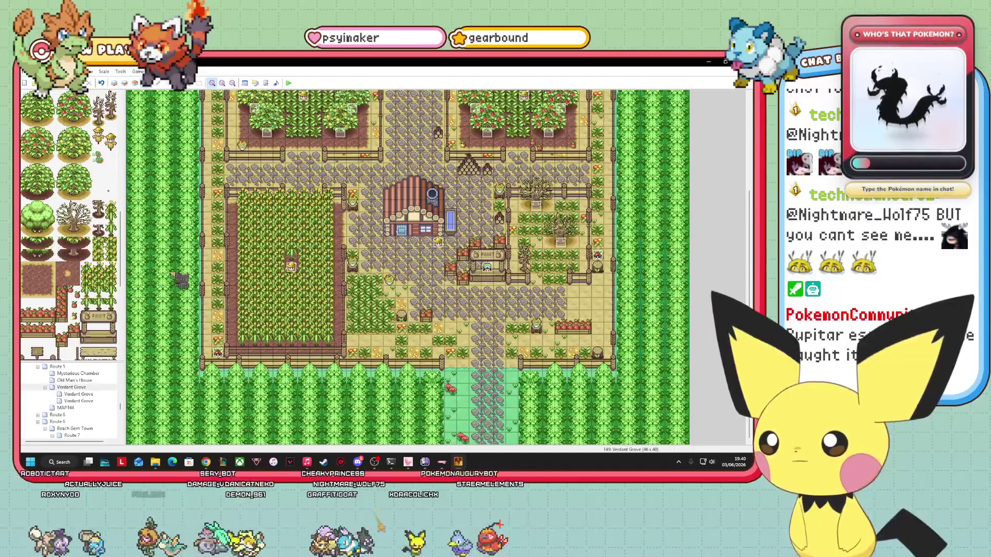
scroll(92, 294, "down", 5)
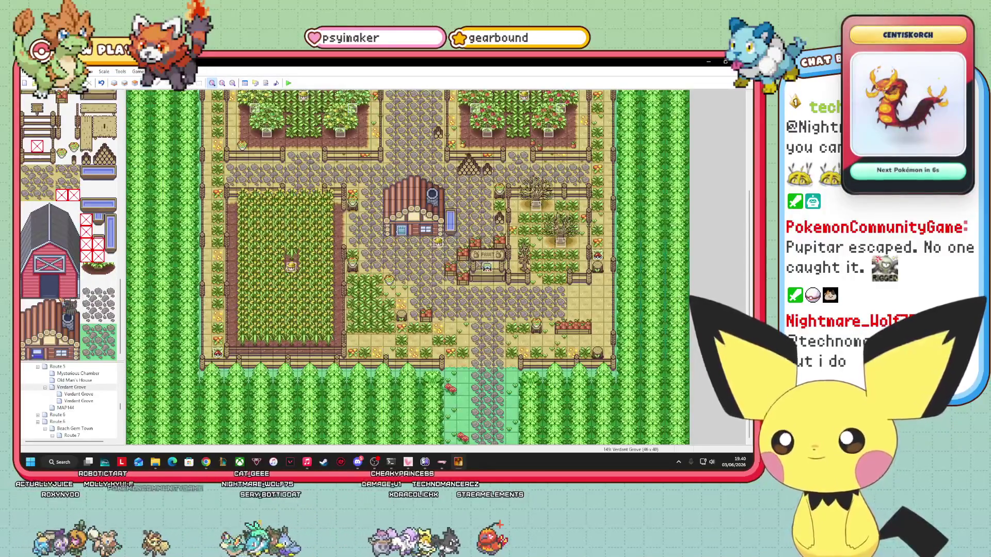
scroll(69, 225, "down", 10)
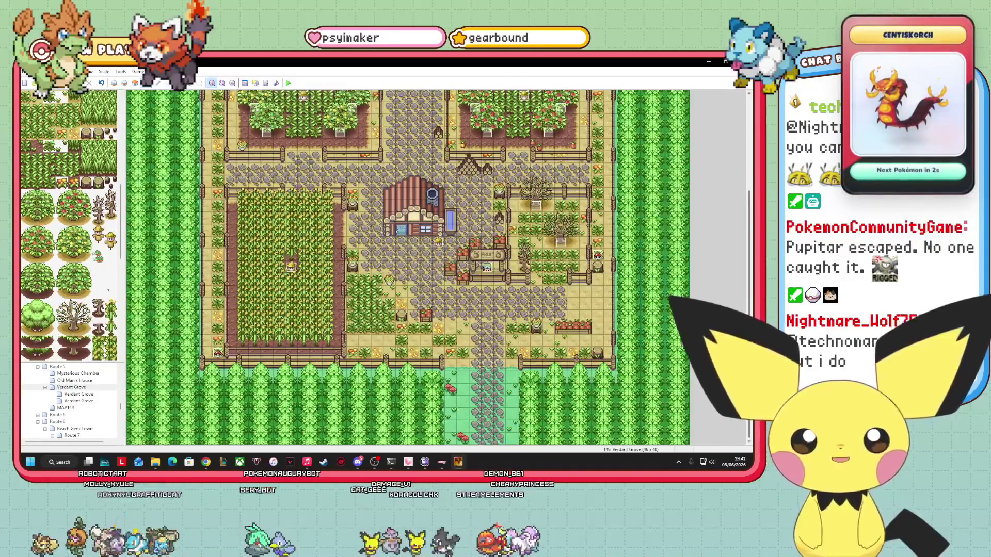
scroll(82, 428, "down", 5)
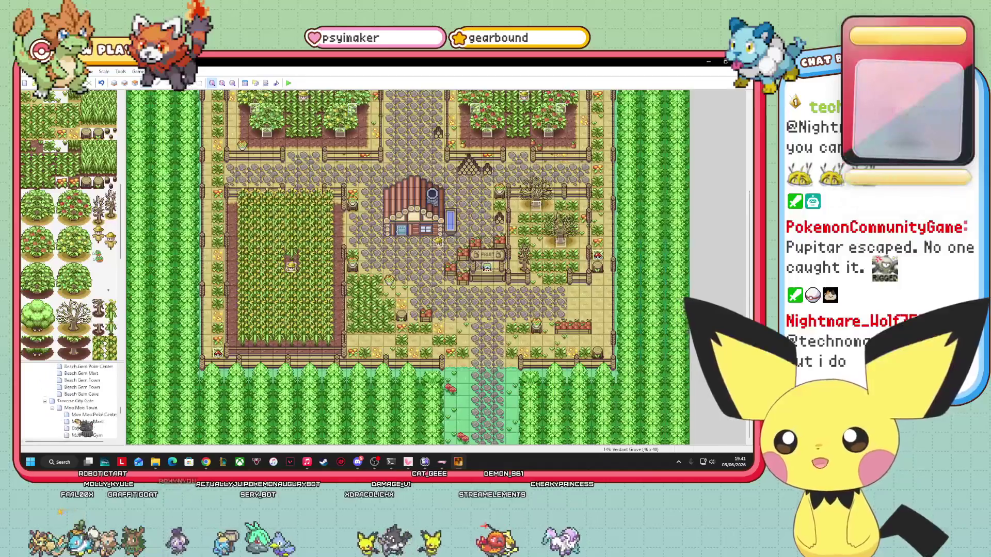
scroll(83, 427, "down", 10)
scroll(96, 431, "up", 10)
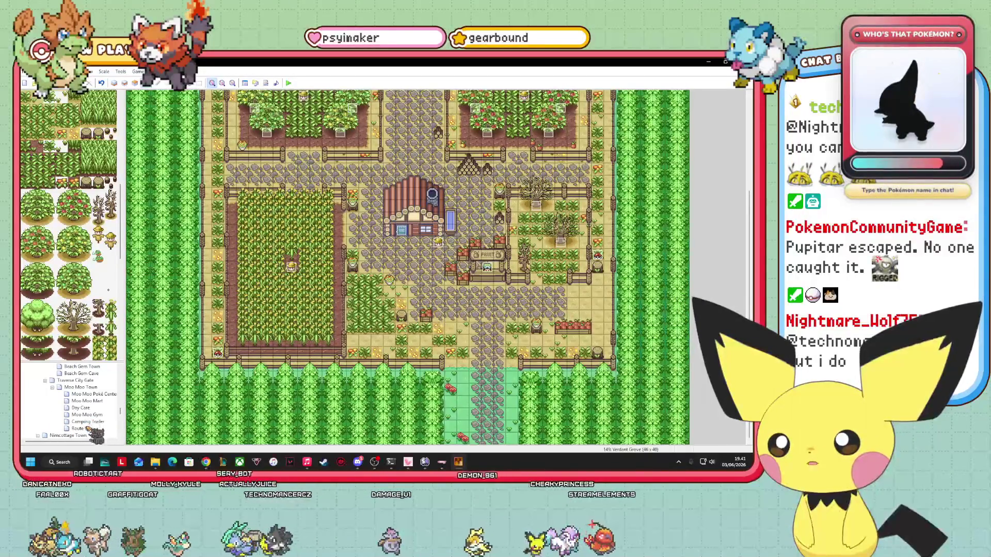
left_click(79, 428)
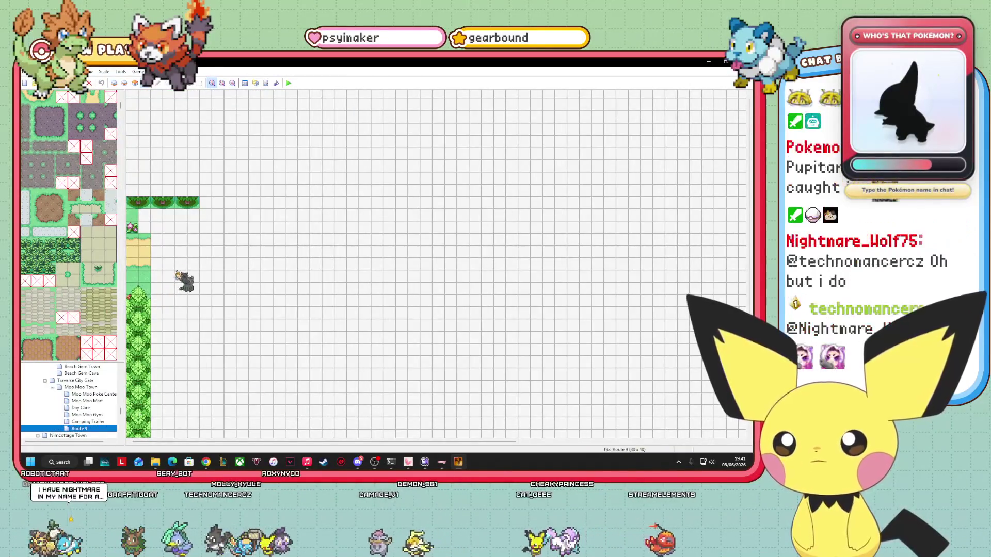
Step: Paint a three-tile-tall sand path eastward across Route 9 on Layer 1
left_click(62, 271)
left_click_drag(50, 270, 50, 293)
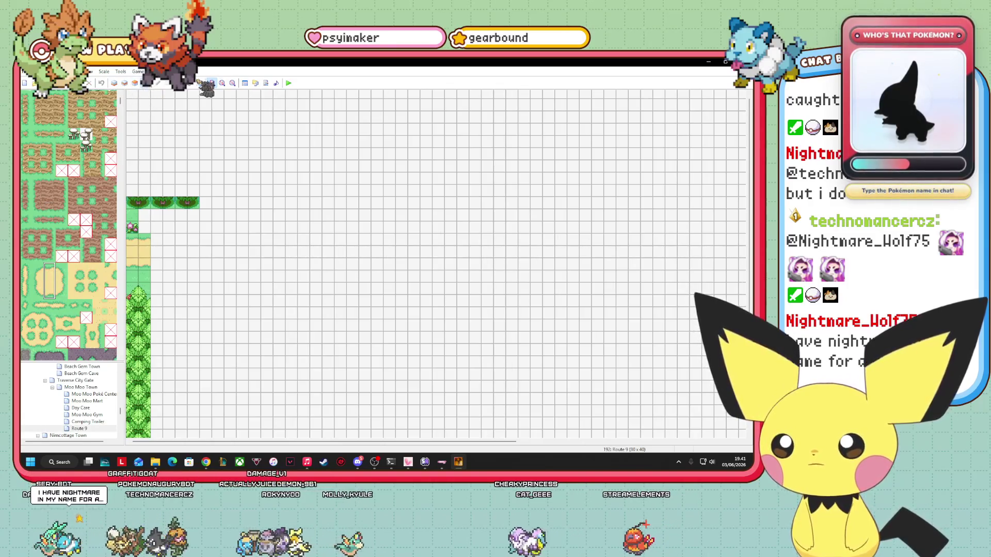
left_click(114, 82)
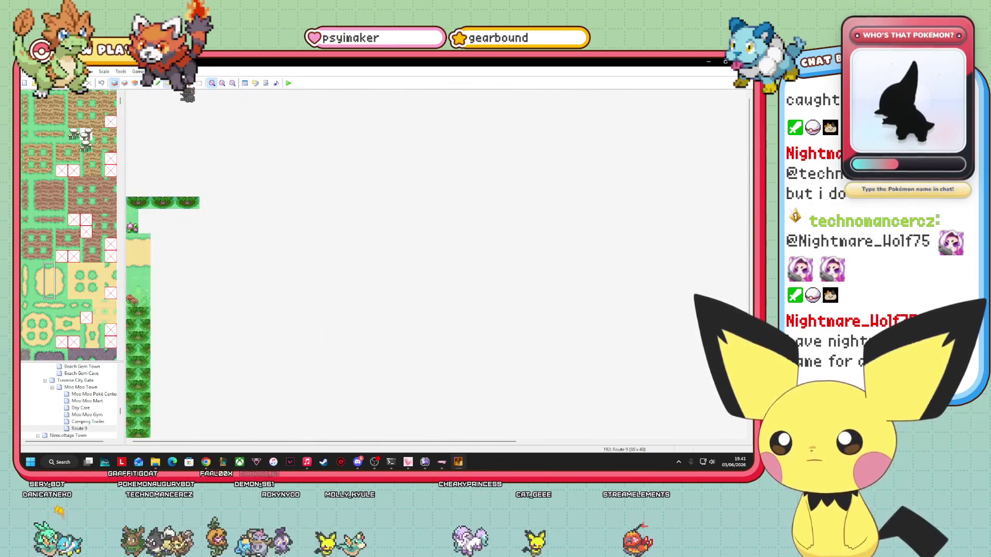
left_click_drag(154, 263, 243, 266)
left_click(223, 260)
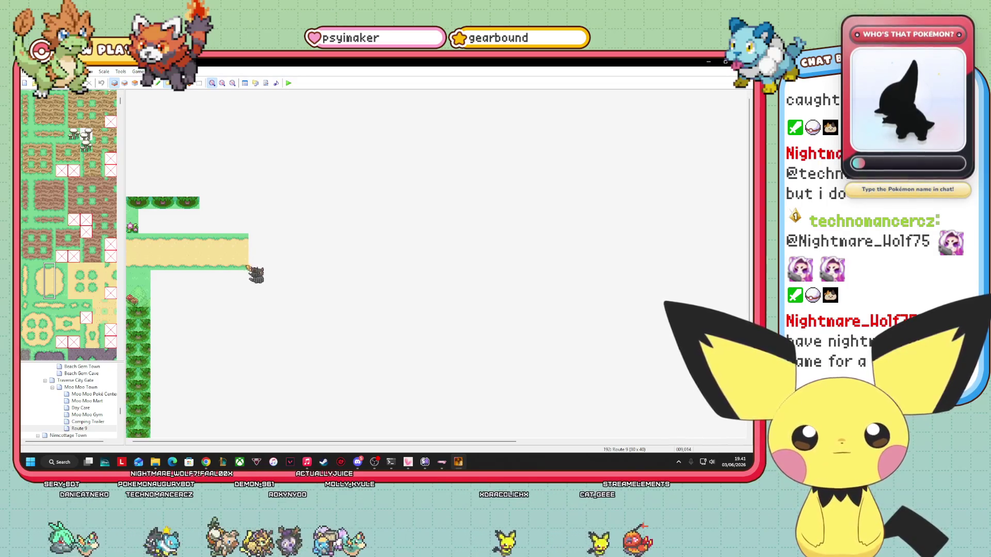
left_click(261, 264)
left_click_drag(263, 265, 286, 266)
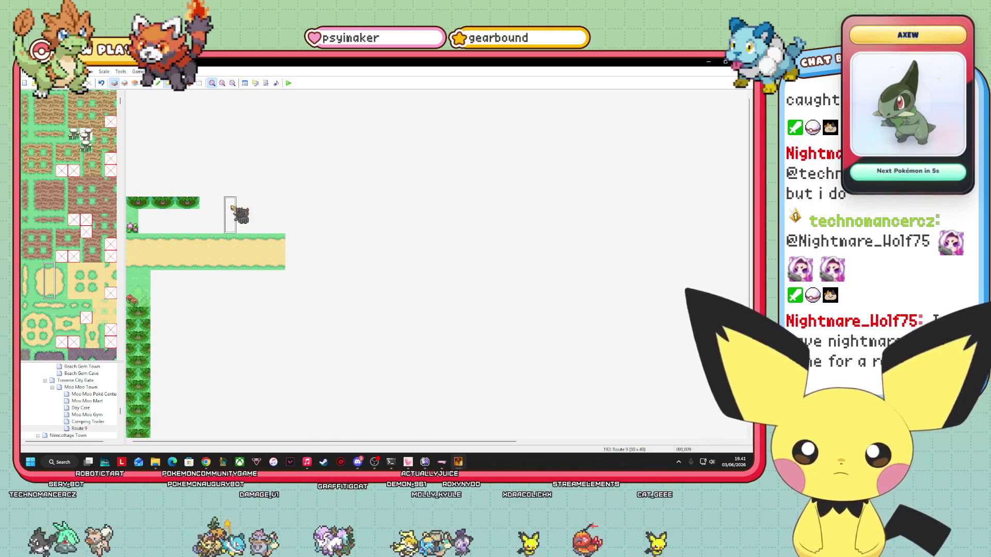
Step: Scroll the tileset down to the tree and rock tiles
scroll(69, 222, "up", 3)
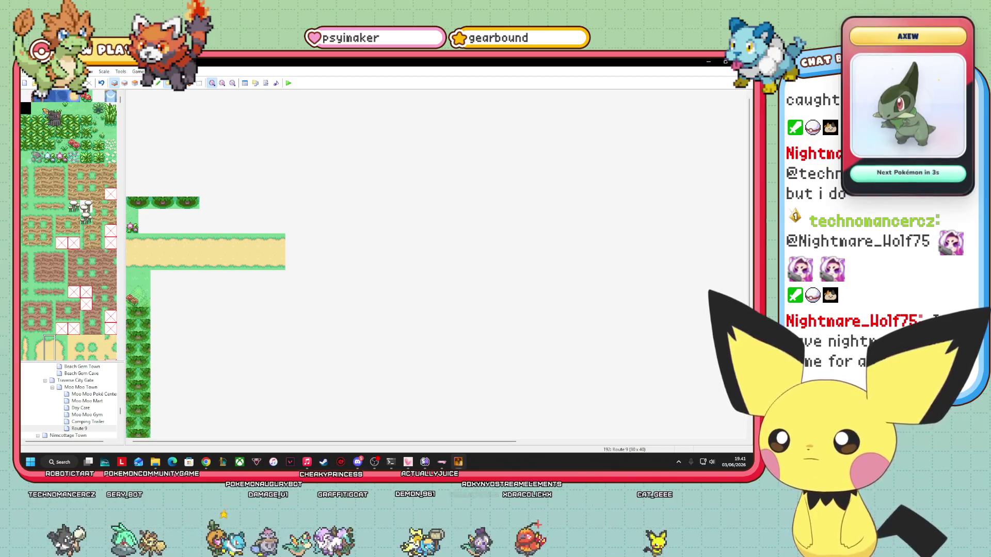
scroll(64, 276, "down", 7)
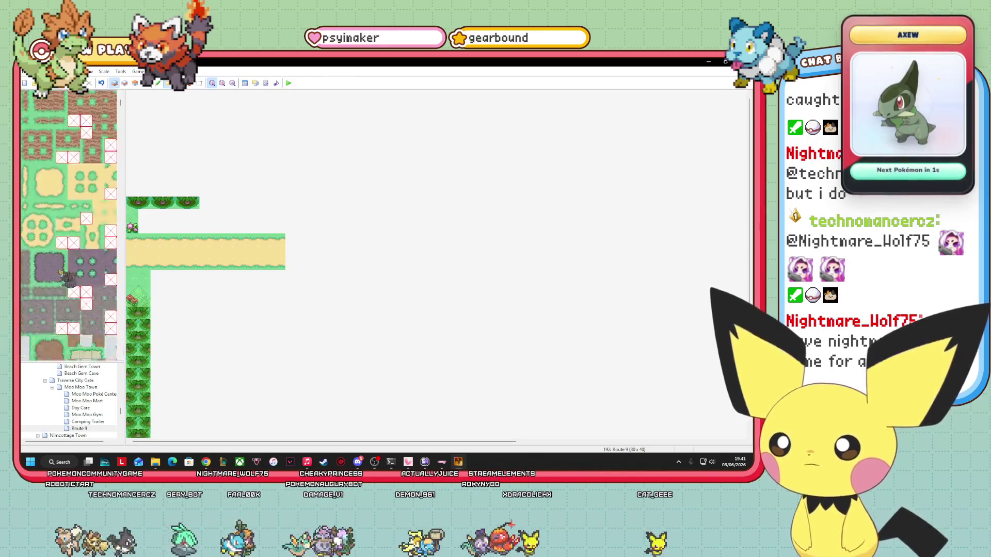
scroll(65, 276, "down", 10)
Step: Extend the top tree border right and start the first tree rows below the sand path
left_click_drag(204, 202, 297, 205)
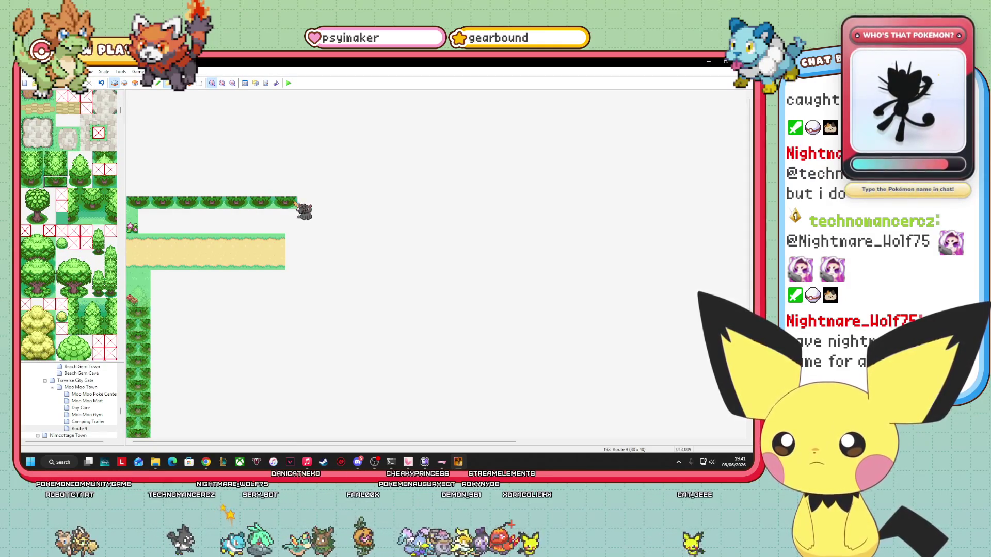
mouse_move(155, 313)
left_mouse_down()
mouse_move(274, 330)
mouse_move(316, 315)
left_mouse_up()
scroll(288, 314, "down", 3)
left_click_drag(161, 251, 189, 250)
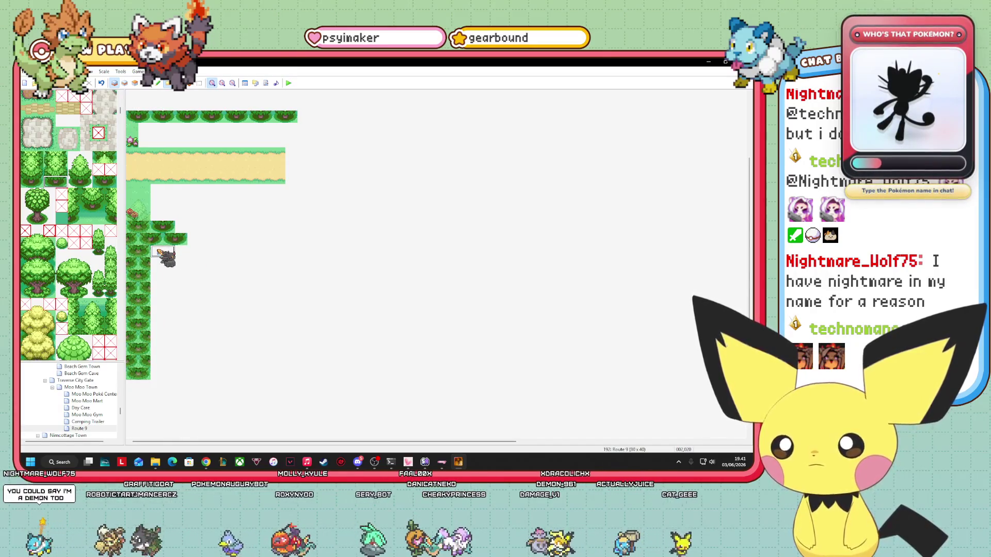
left_click(160, 251)
left_click(191, 253)
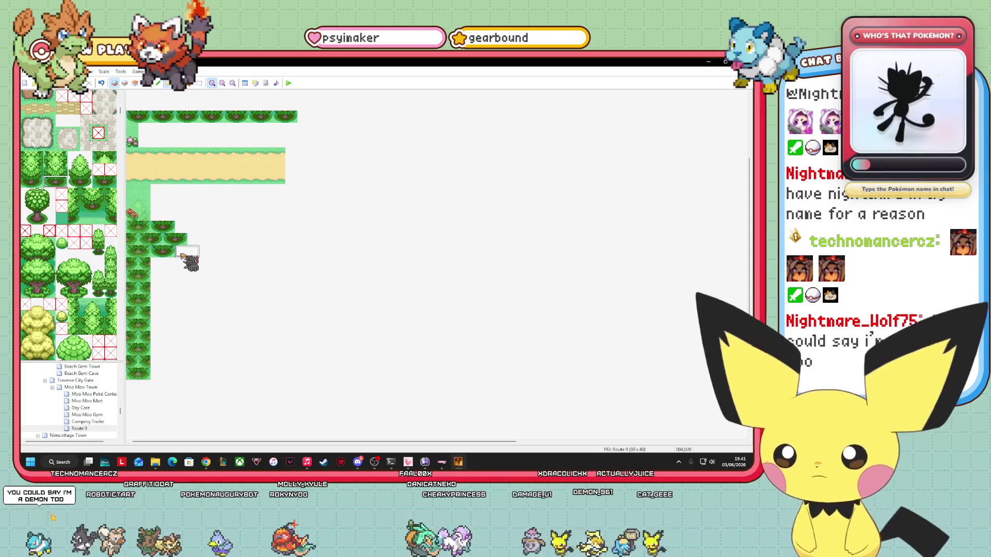
left_click(212, 253)
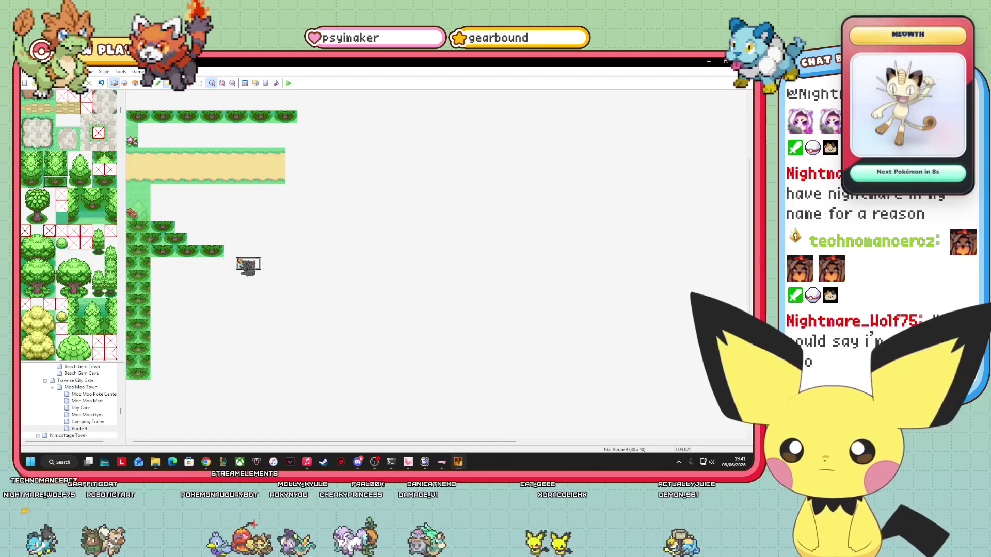
left_click(234, 253)
left_click(260, 254)
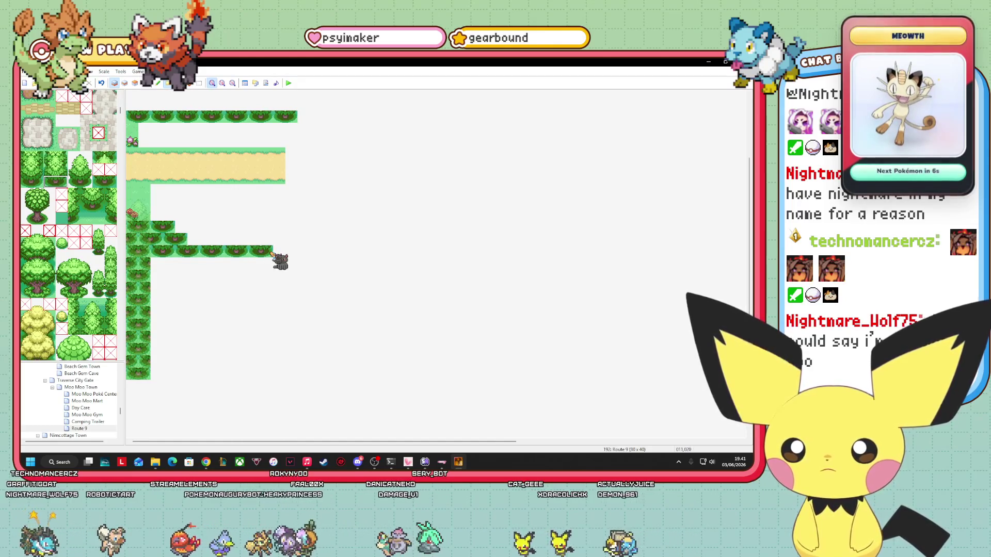
left_click(276, 253)
left_click(272, 263)
Step: Paint stepped, progressively wider tree rows down the slope to the bottom row
left_click_drag(161, 265, 252, 264)
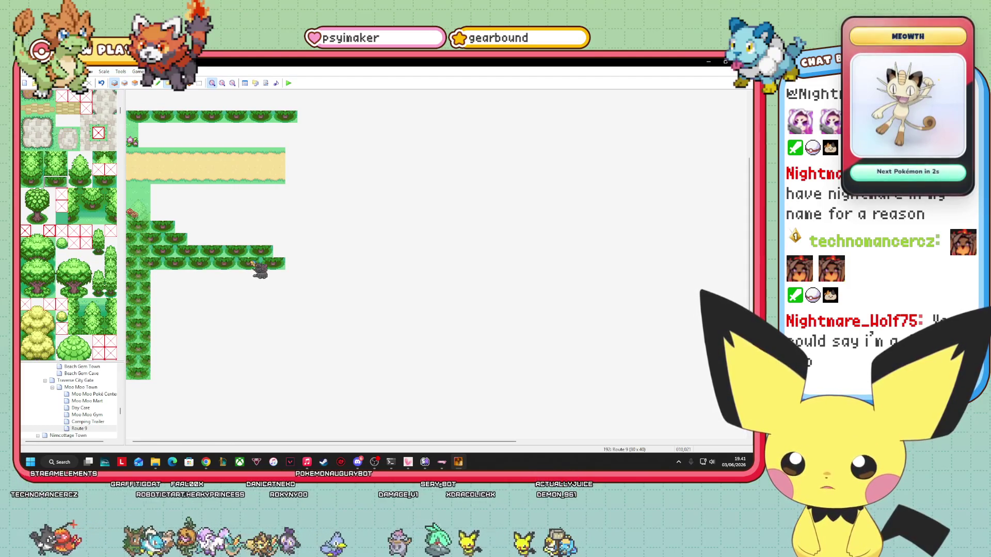
left_click_drag(150, 278, 268, 278)
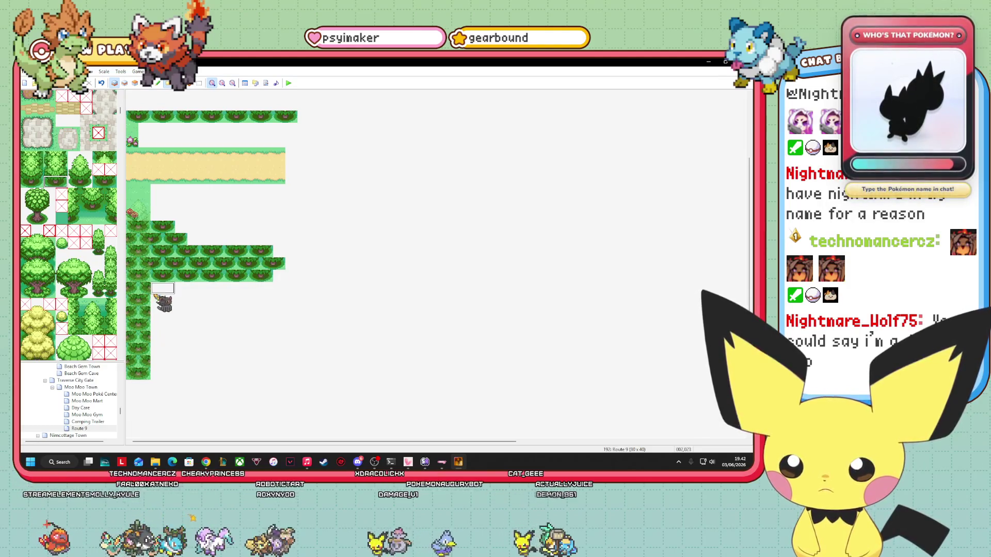
left_click_drag(151, 292, 252, 292)
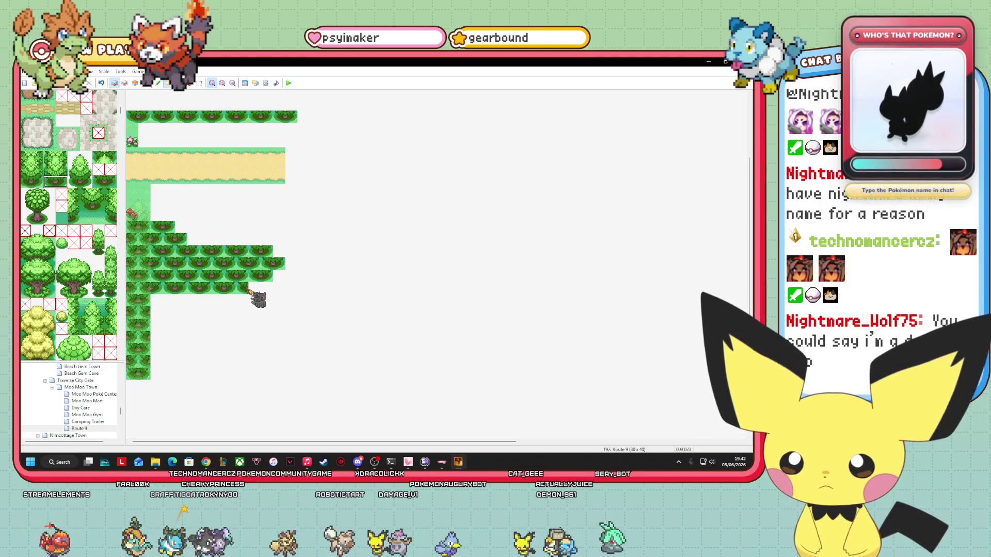
left_click_drag(153, 301, 274, 303)
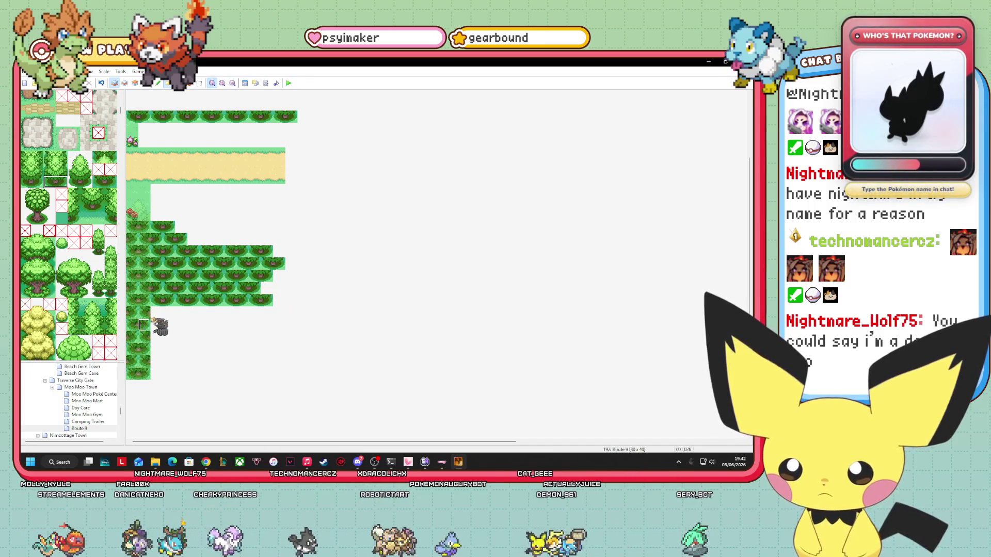
mouse_move(174, 316)
left_mouse_down()
mouse_move(289, 316)
mouse_move(151, 316)
left_mouse_up()
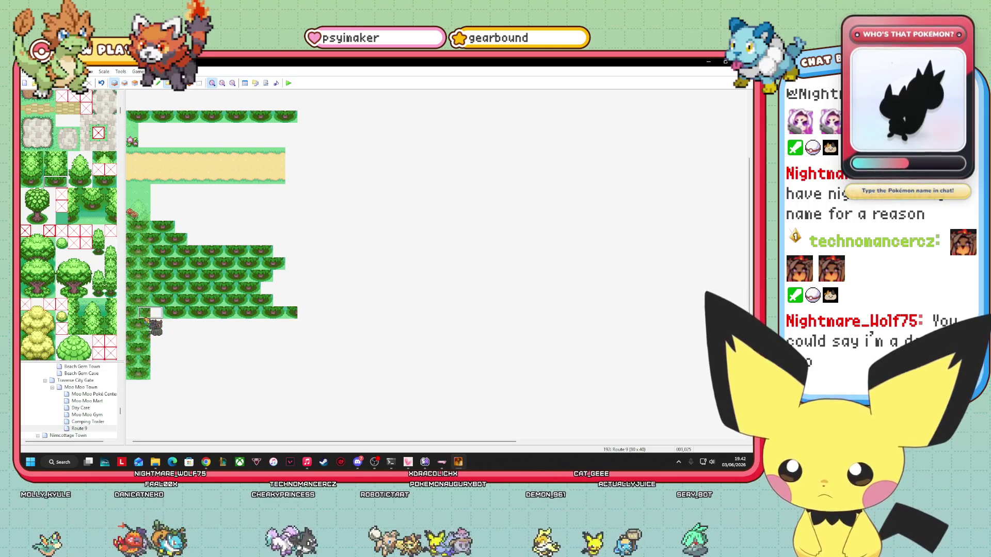
left_click_drag(248, 317, 307, 316)
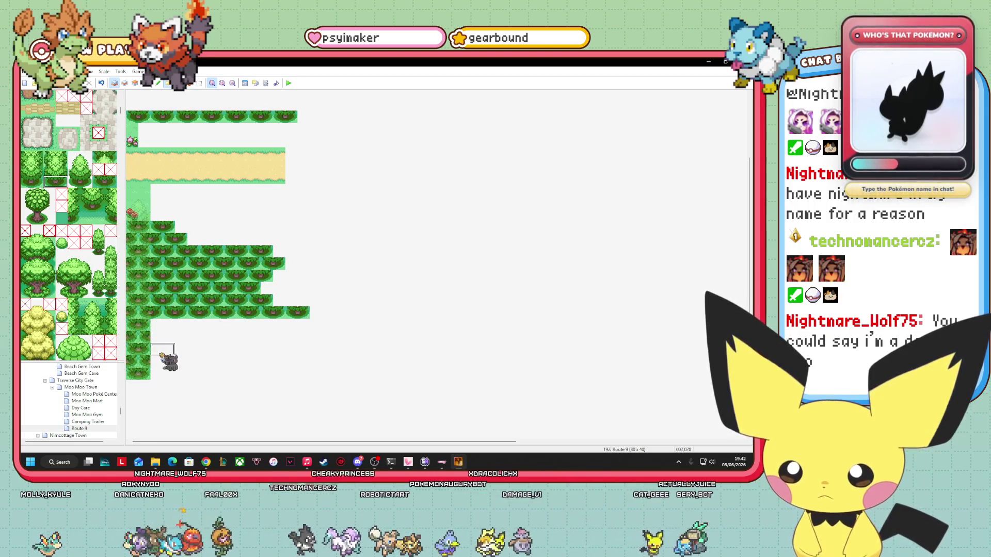
left_click_drag(152, 331, 316, 339)
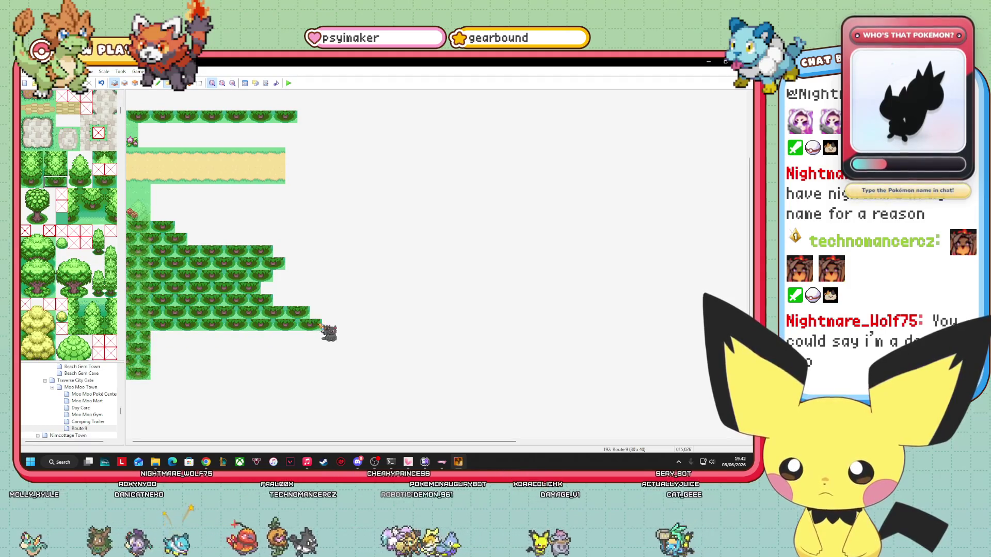
left_click_drag(138, 339, 358, 336)
left_click_drag(165, 358, 385, 351)
left_click_drag(163, 364, 407, 363)
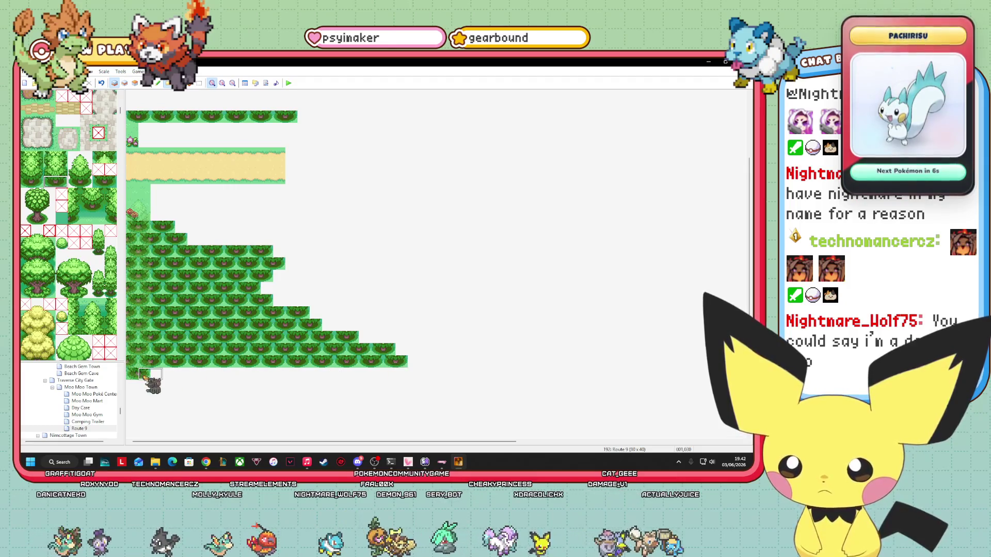
left_click_drag(161, 380, 383, 373)
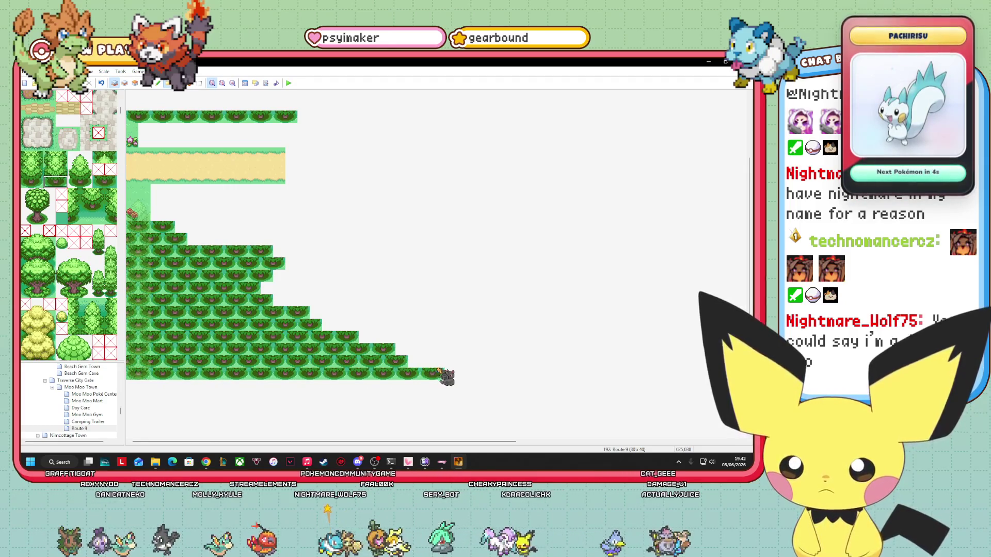
Step: Lengthen the lower tree rows further right to widen the slope
scroll(336, 243, "down", 2)
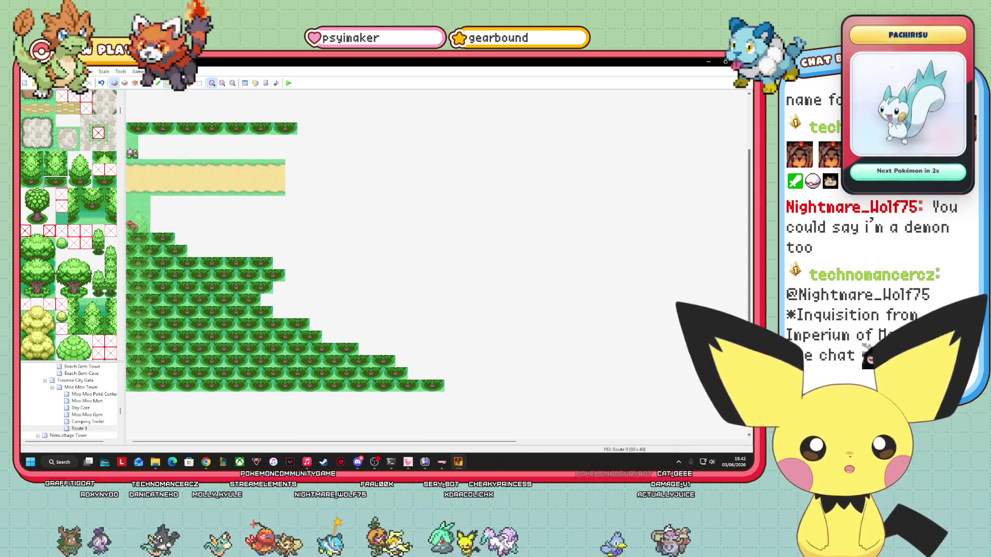
scroll(336, 242, "up", 2)
scroll(336, 243, "down", 3)
scroll(335, 242, "up", 2)
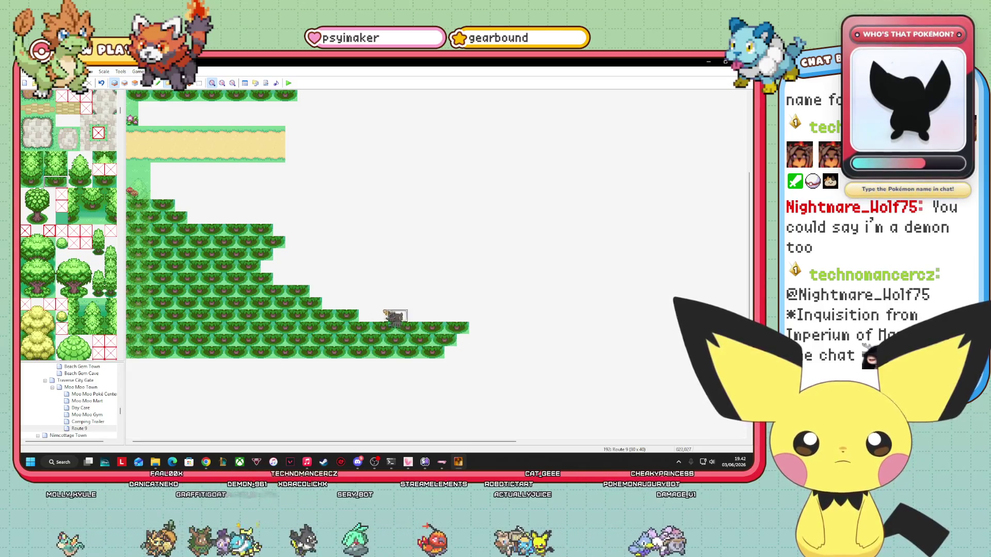
left_click_drag(351, 316, 480, 316)
left_click_drag(313, 304, 493, 305)
left_click_drag(288, 292, 503, 294)
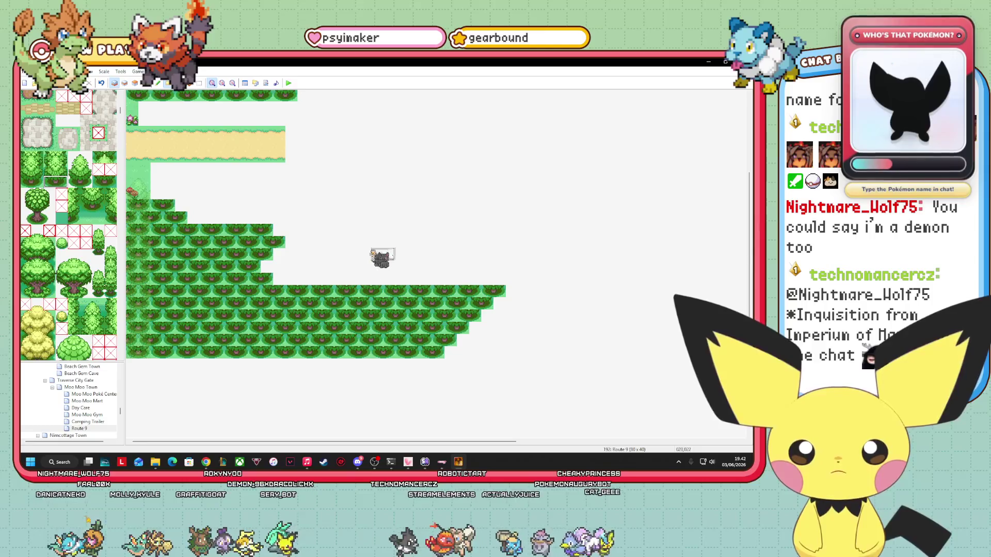
scroll(449, 343, "down", 1)
mouse_move(449, 340)
left_mouse_down()
mouse_move(508, 340)
mouse_move(457, 327)
mouse_move(521, 333)
left_mouse_up()
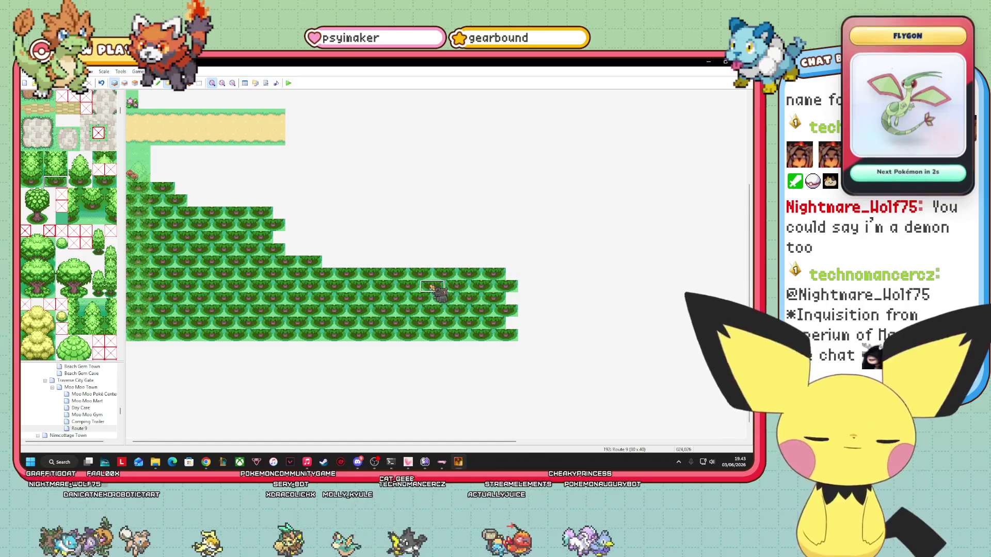
Step: Select the tall grass tile and paint stepped rows of it beneath the sand path, filling the last gap
scroll(61, 191, "up", 5)
scroll(69, 228, "up", 5)
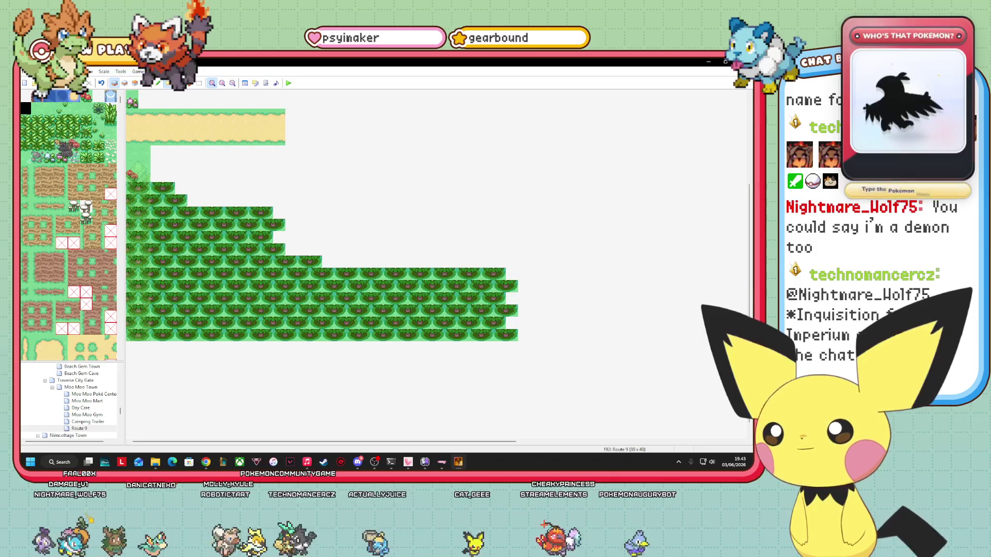
left_click(38, 134)
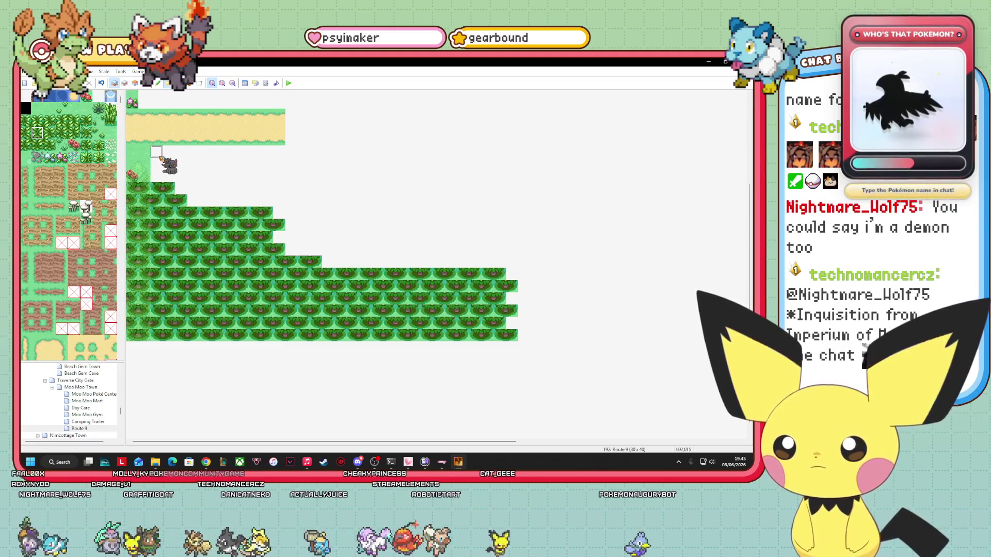
mouse_move(159, 154)
left_mouse_down()
mouse_move(195, 174)
mouse_move(302, 177)
mouse_move(291, 175)
left_mouse_up()
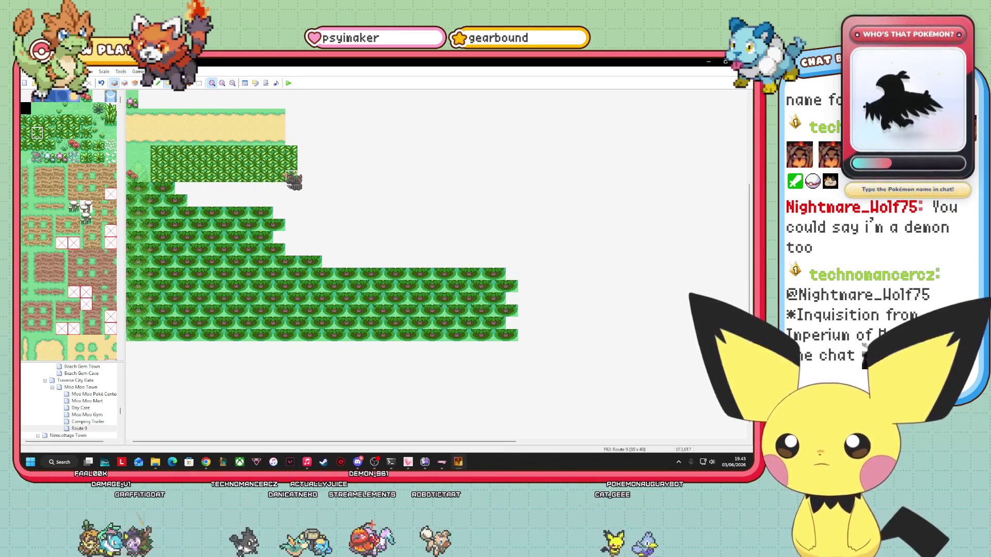
left_click_drag(178, 190, 308, 190)
mouse_move(196, 200)
left_mouse_down()
mouse_move(325, 204)
mouse_move(316, 174)
left_mouse_up()
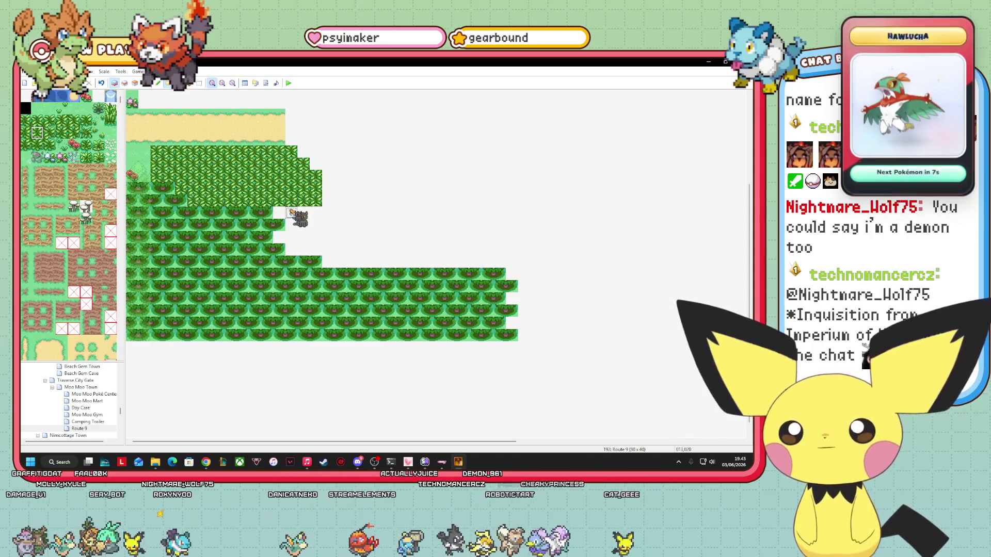
left_click_drag(289, 214, 316, 215)
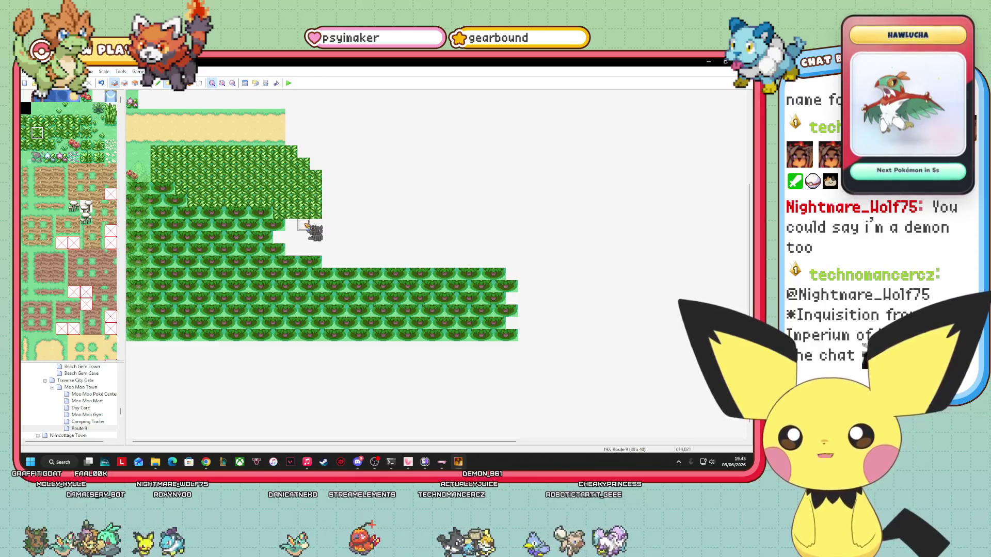
left_click_drag(305, 231, 333, 233)
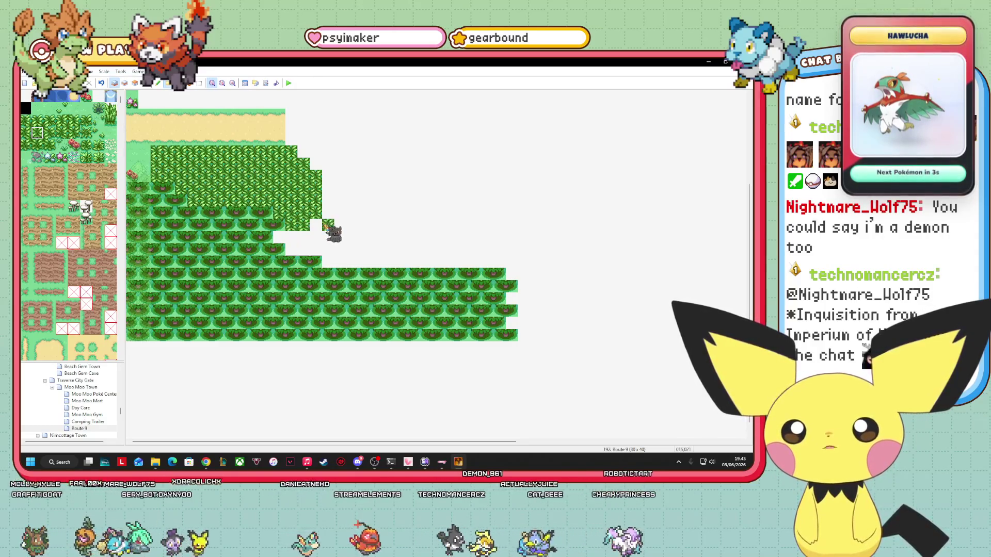
left_click(329, 201)
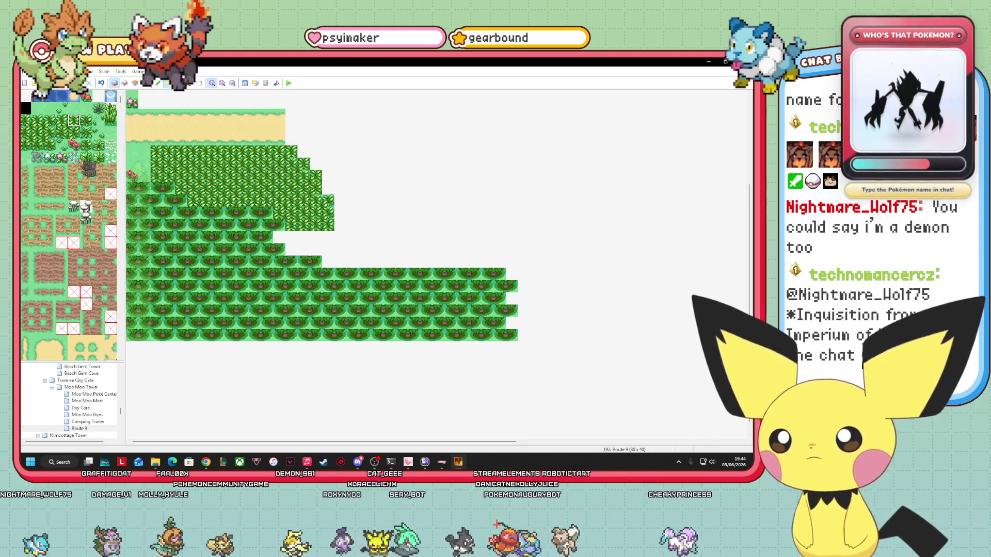
left_click(26, 121)
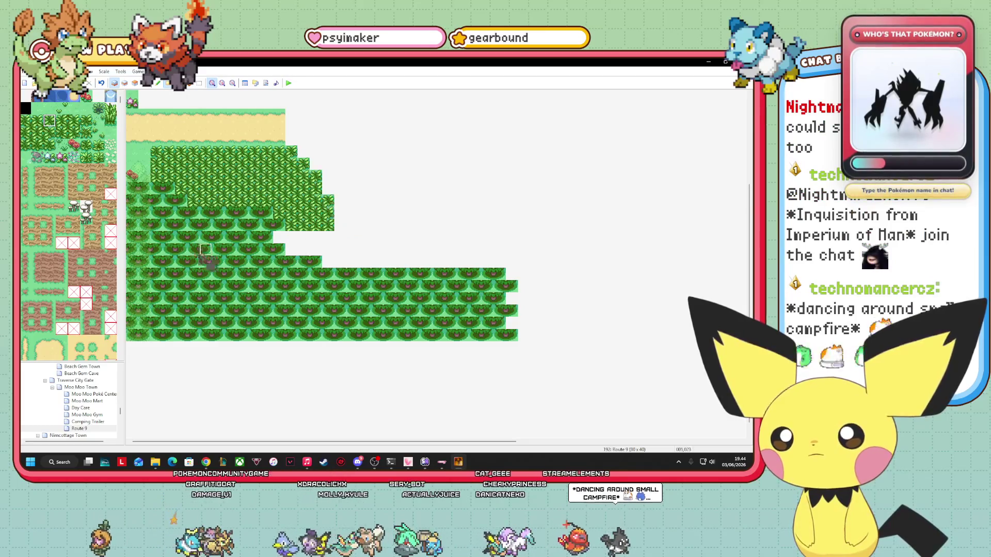
left_click(37, 145)
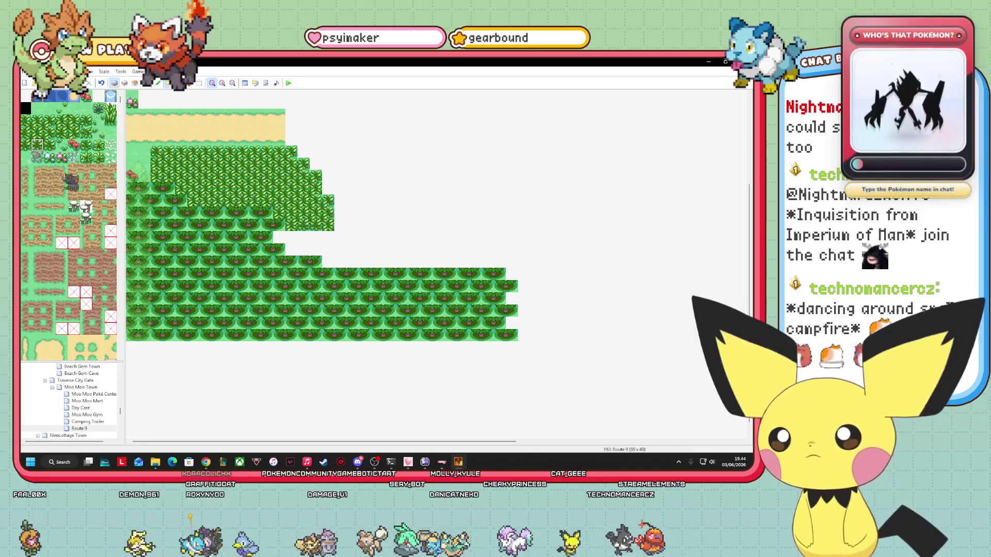
left_click(26, 145)
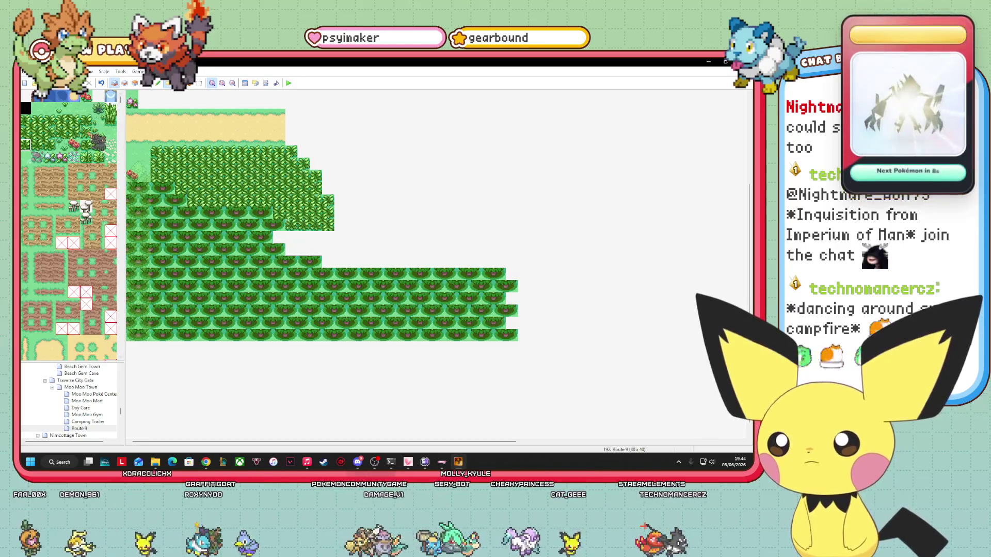
left_click(62, 133)
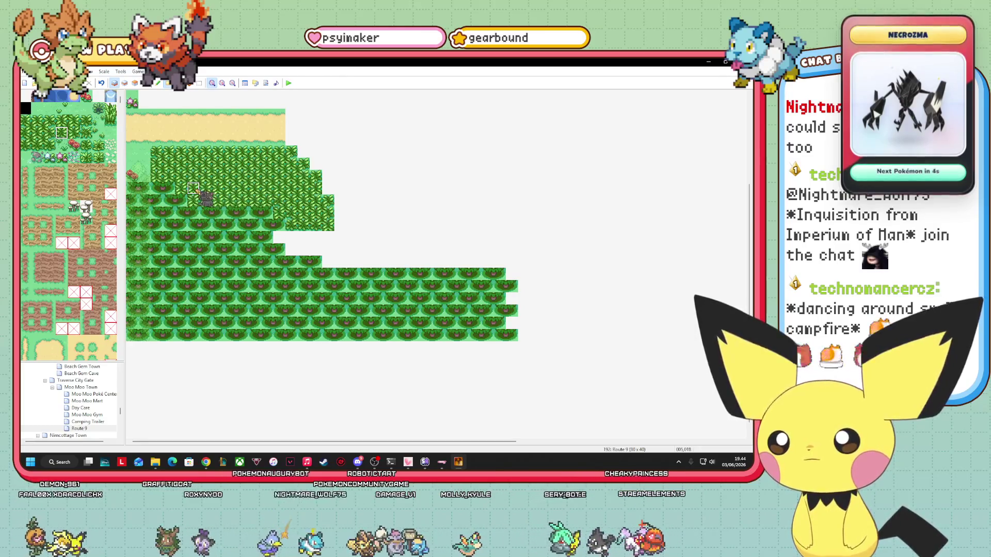
left_click(37, 145)
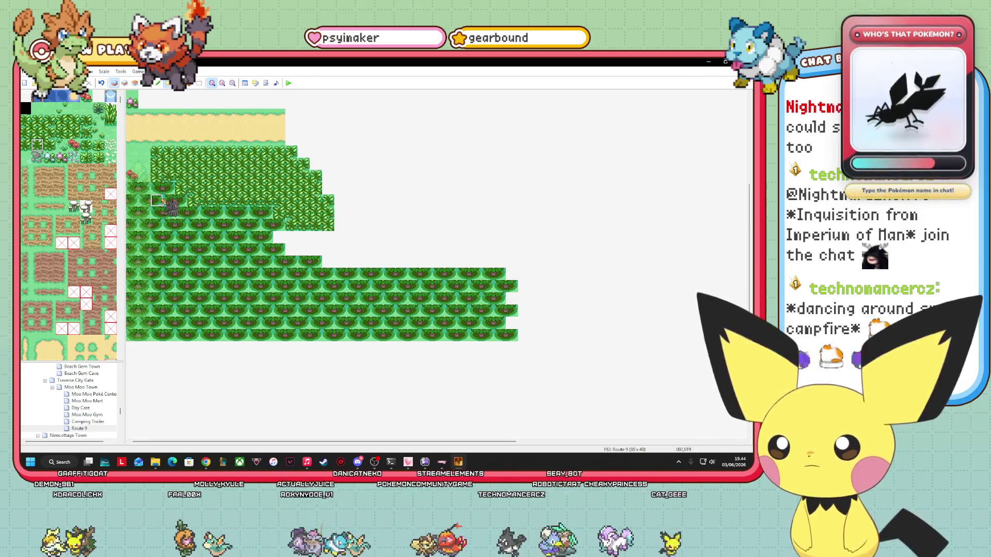
left_click(26, 133)
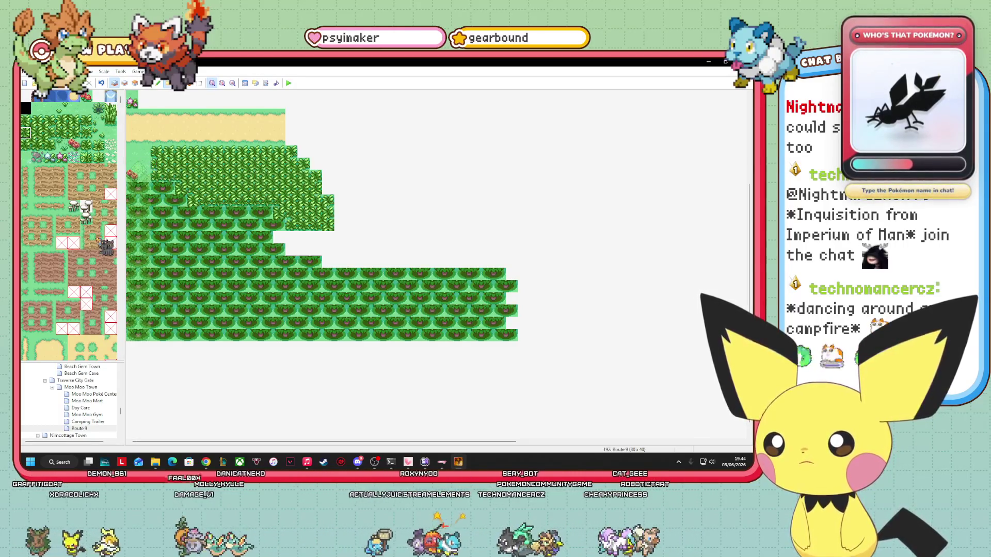
left_click(61, 133)
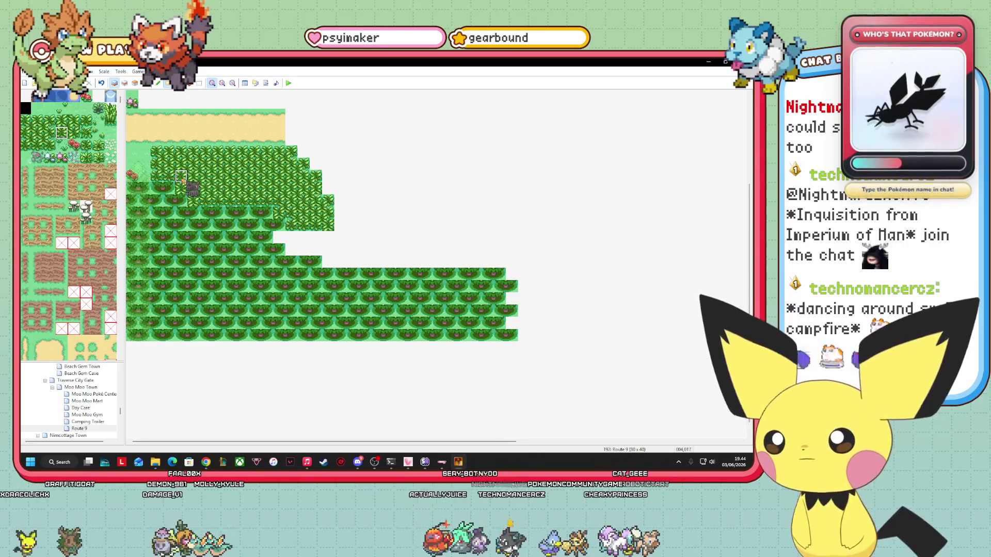
left_click(26, 145)
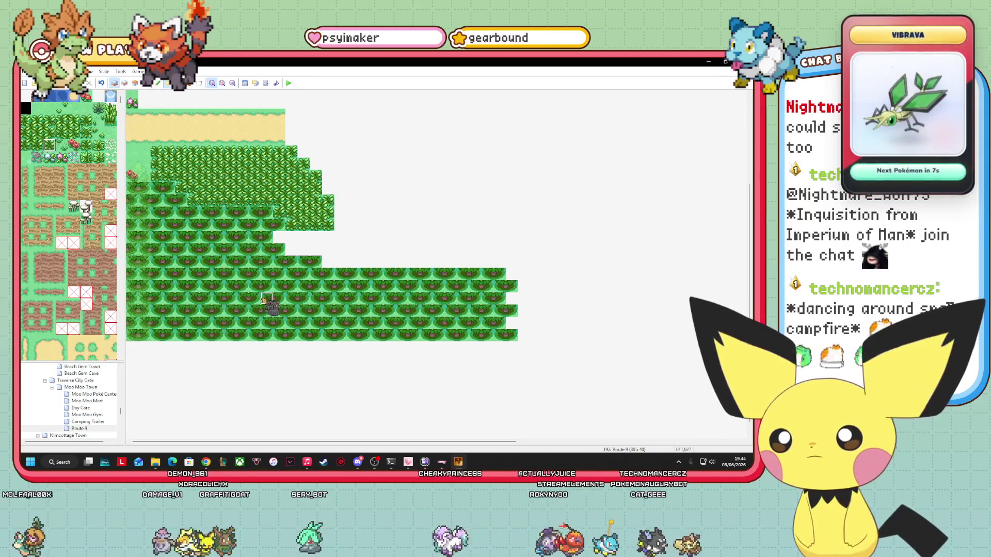
left_click(49, 121)
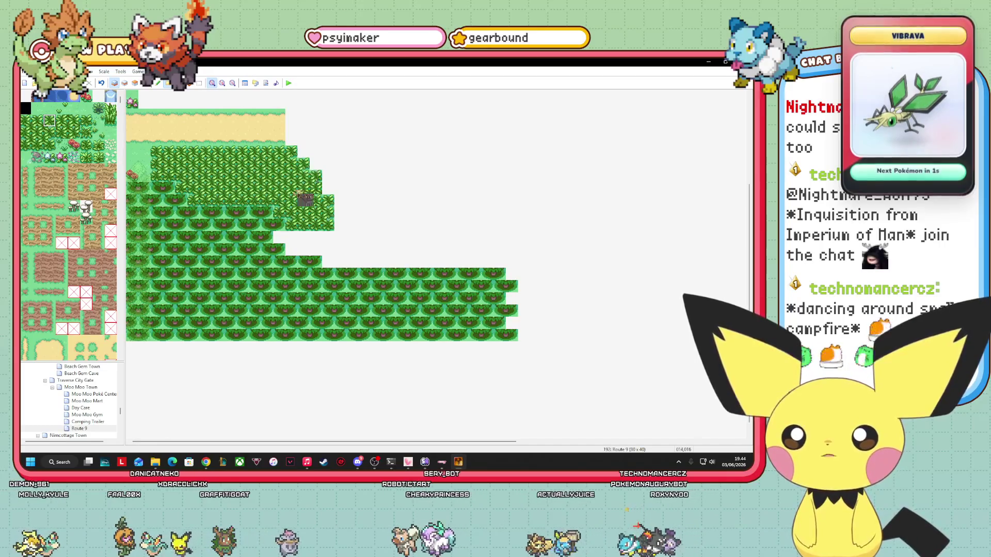
Step: Show events with F8, return to Layer 1, and select a tree tile
key("F8")
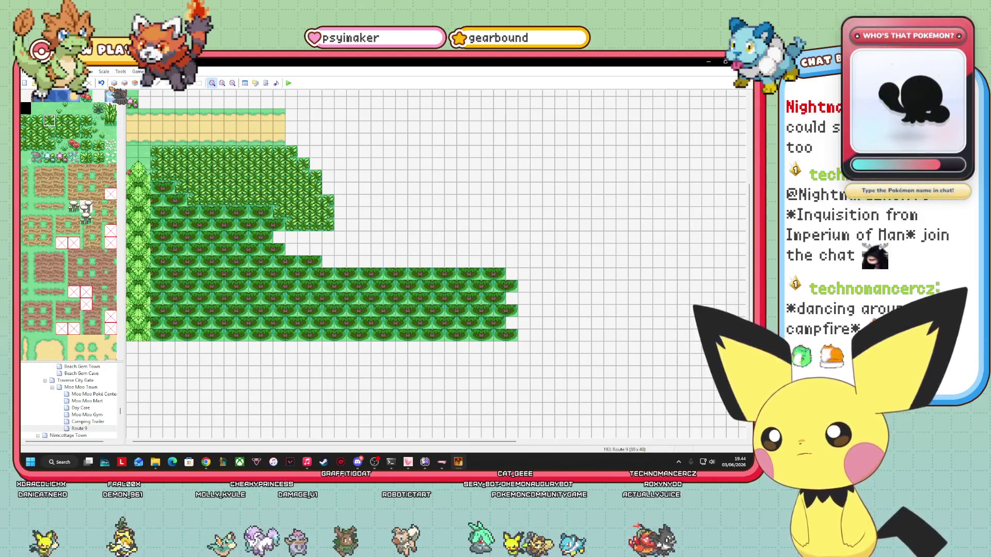
left_click(114, 82)
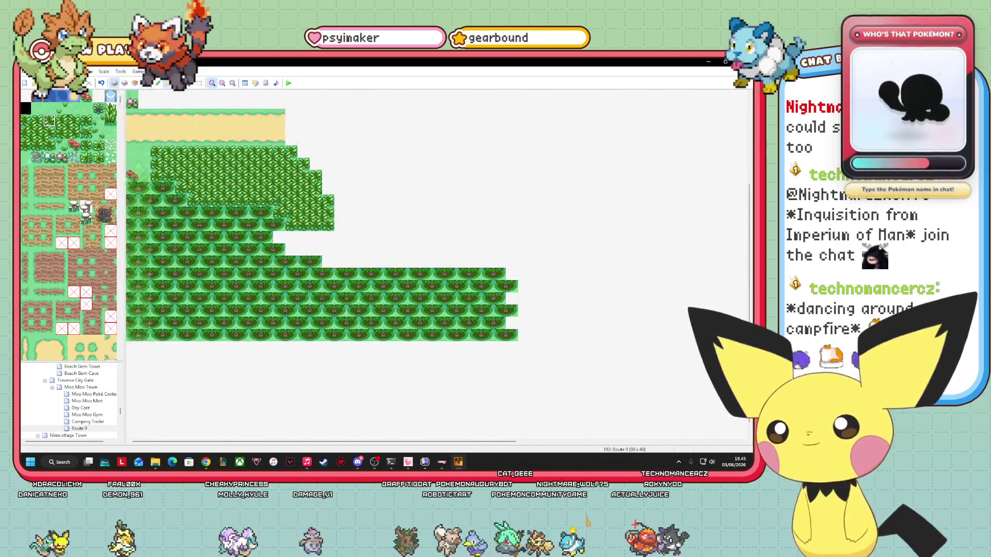
scroll(78, 232, "down", 5)
scroll(106, 268, "down", 5)
left_click(56, 256)
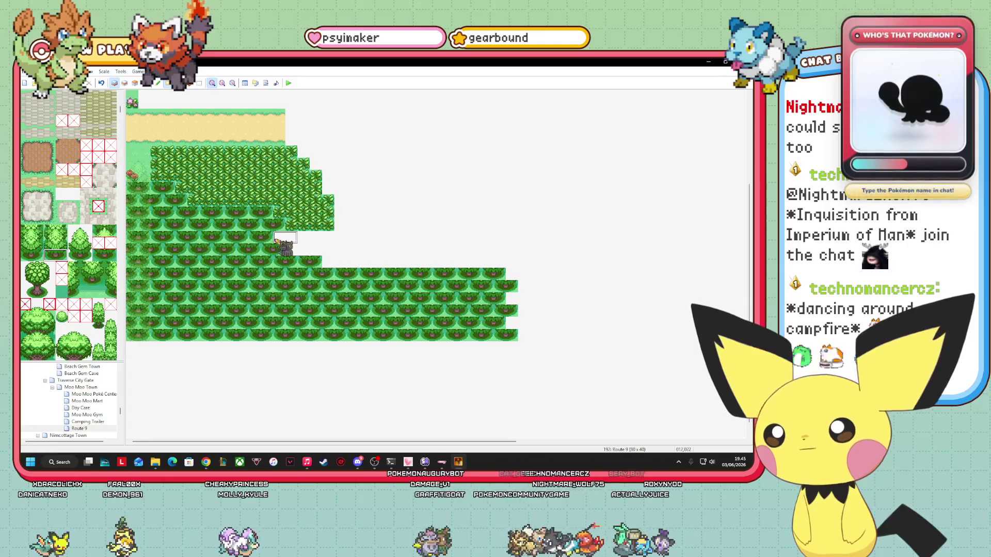
Step: Paint stepped tree rows east of the tall grass, building up a peak
mouse_move(293, 254)
left_mouse_down()
mouse_move(363, 241)
mouse_move(341, 271)
mouse_move(425, 264)
mouse_move(340, 222)
mouse_move(366, 223)
mouse_move(374, 230)
mouse_move(363, 238)
mouse_move(418, 253)
mouse_move(429, 250)
mouse_move(421, 238)
mouse_move(439, 243)
mouse_move(459, 262)
left_mouse_up()
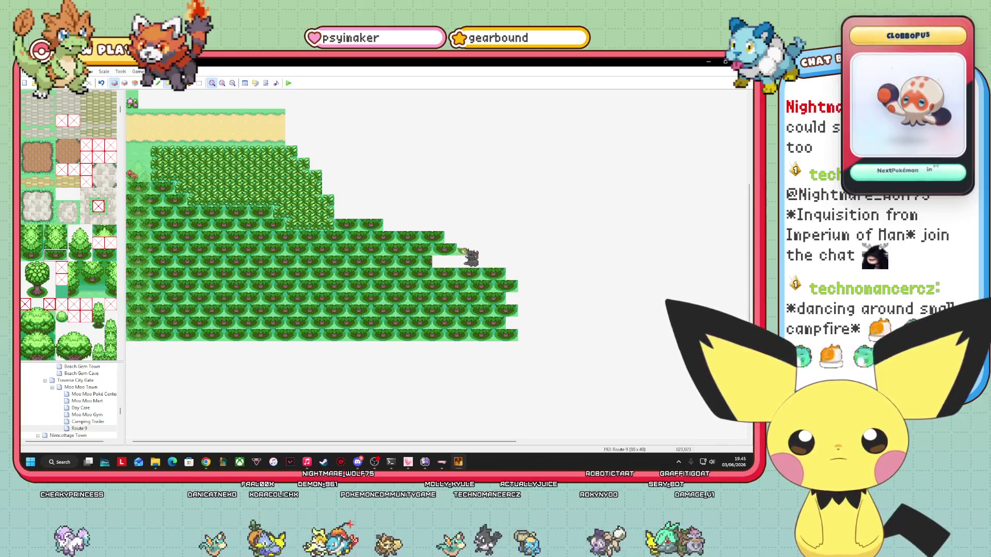
mouse_move(476, 253)
left_mouse_down()
mouse_move(431, 265)
mouse_move(489, 265)
left_mouse_up()
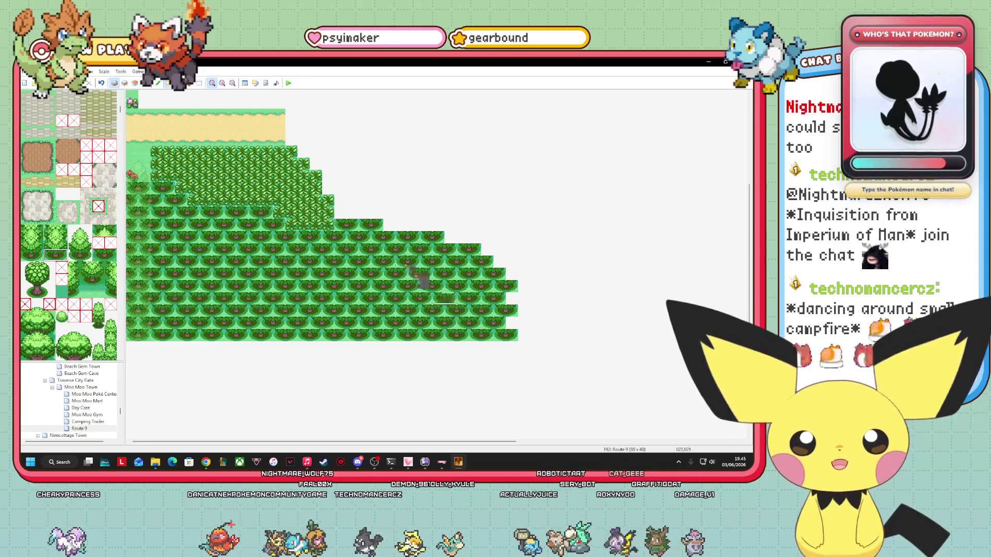
left_click(358, 213)
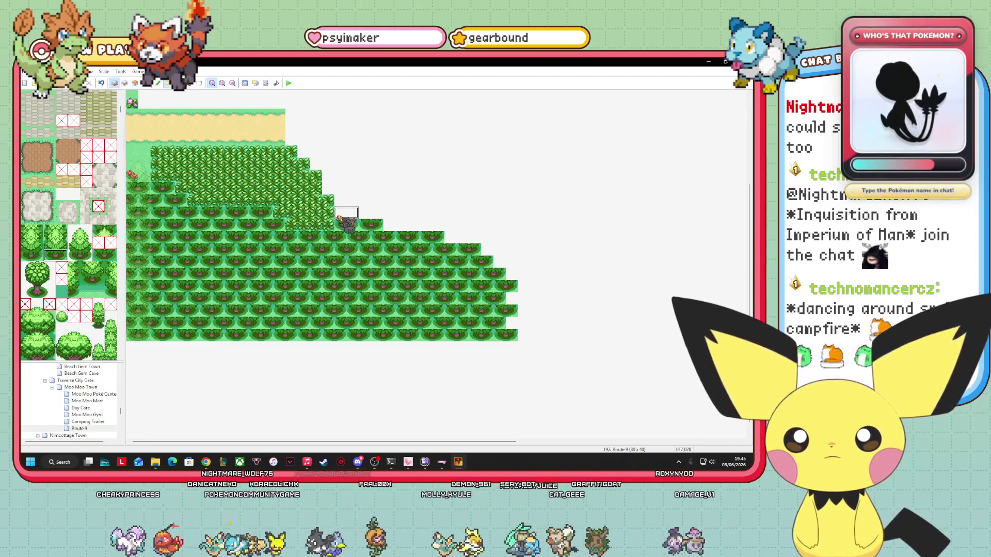
left_click_drag(370, 218, 408, 227)
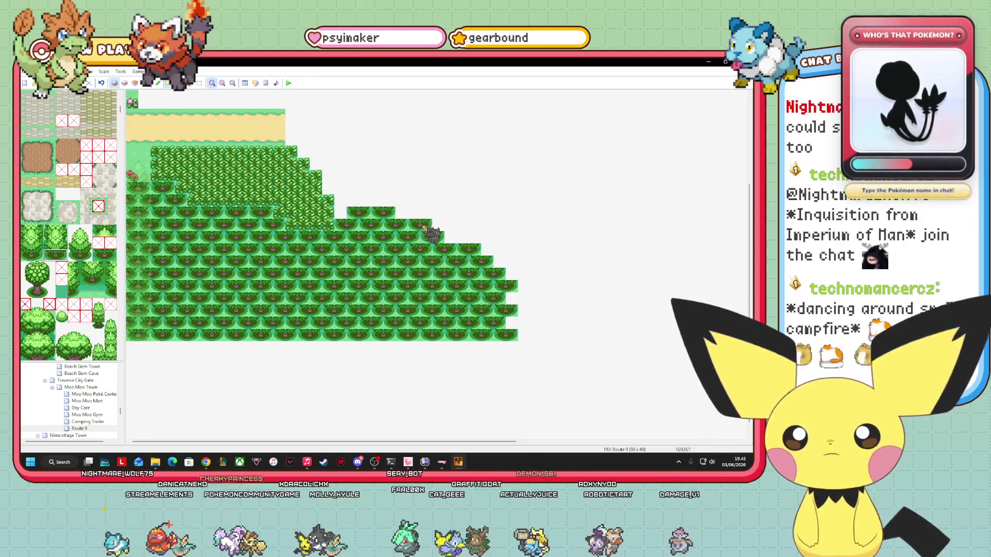
left_click(371, 200)
left_click(401, 213)
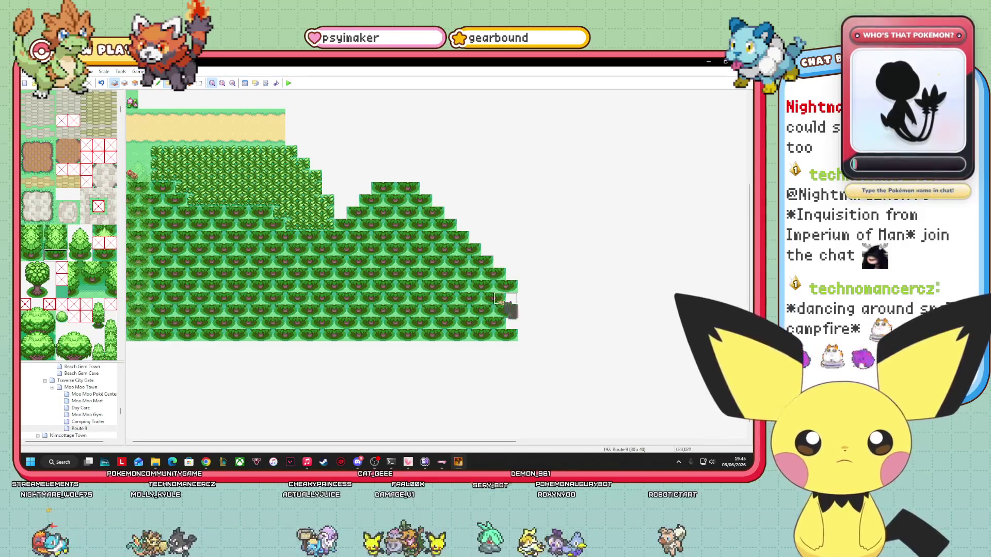
Step: Undo stray tiles and add extra trees atop the peak and its side step
key("ctrl+z")
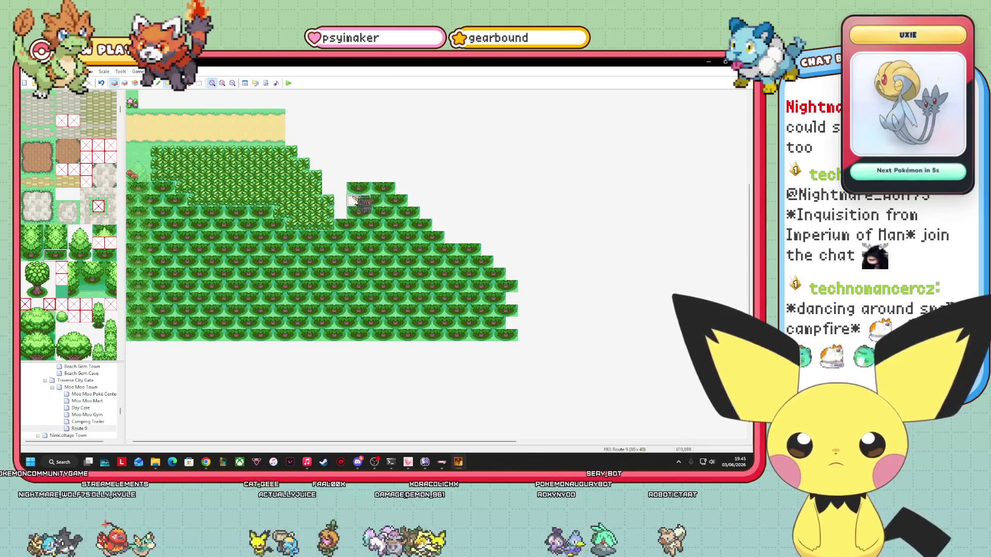
mouse_move(384, 182)
left_mouse_down()
mouse_move(336, 181)
mouse_move(376, 170)
left_mouse_up()
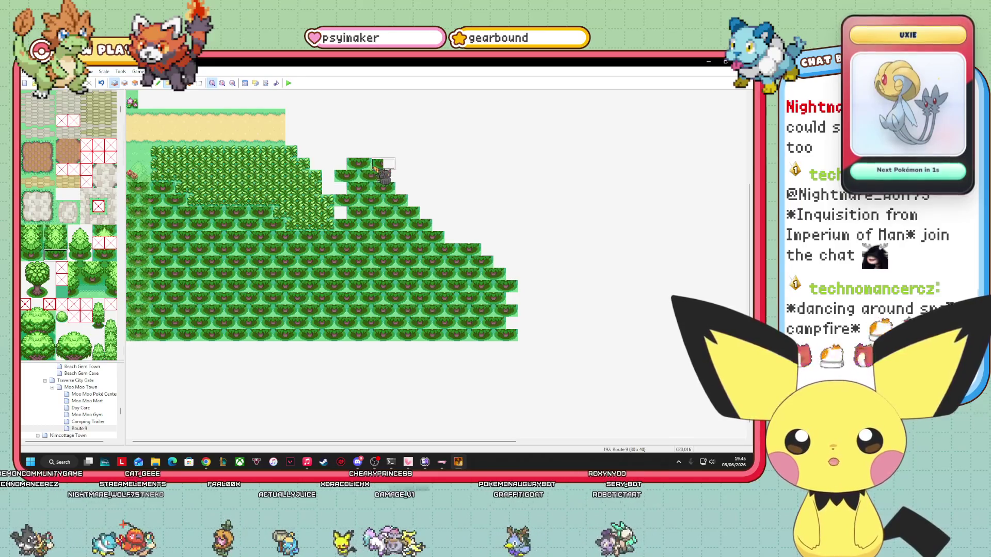
left_click(396, 176)
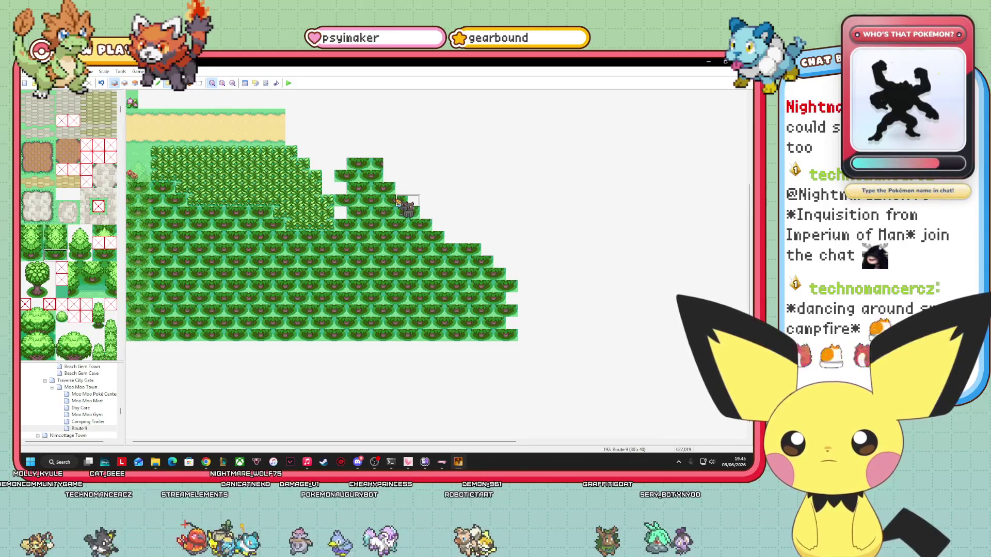
key("ctrl+z")
left_click(403, 205)
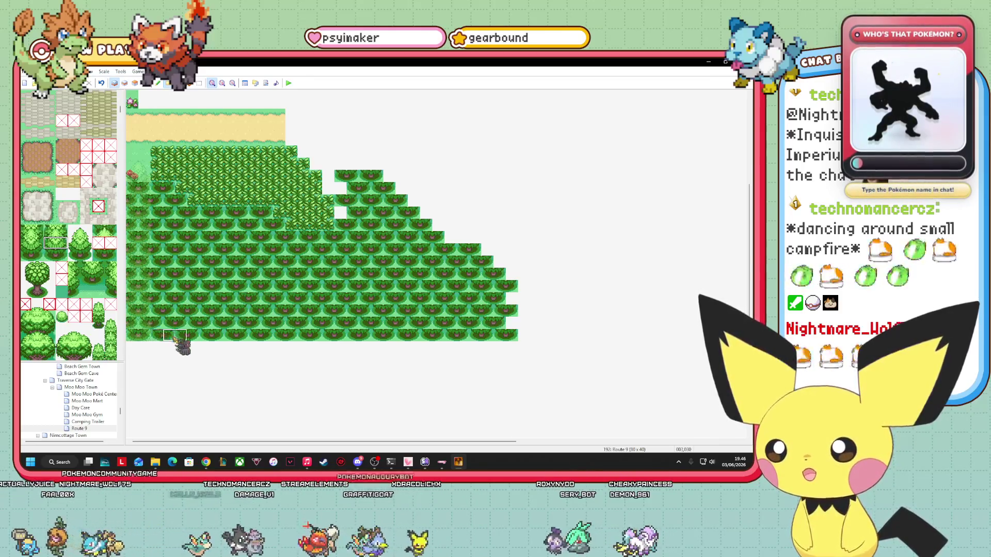
Step: Try a lighter bottom tree row, undo it, pick another tree tile, and switch to the upper layer
left_click_drag(163, 333, 495, 334)
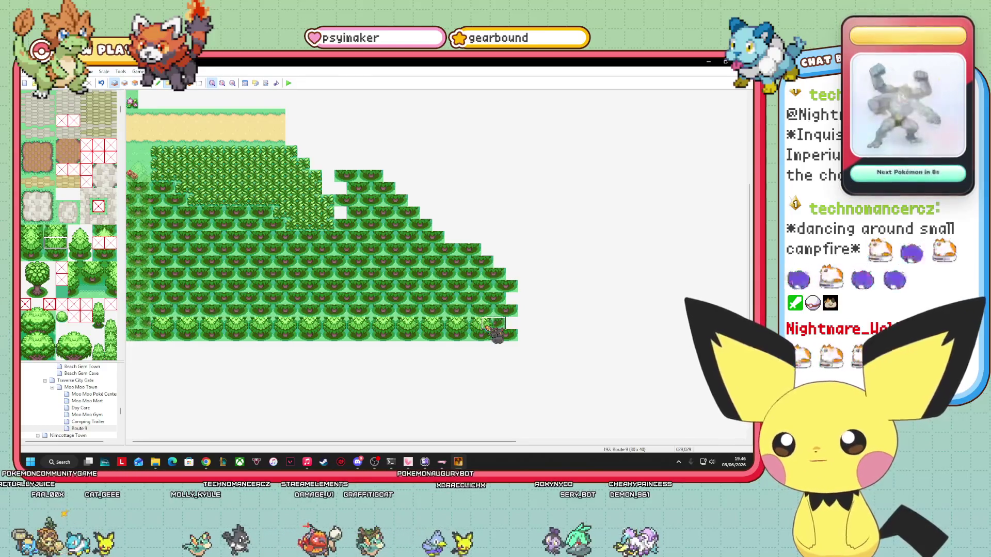
key("ctrl+z")
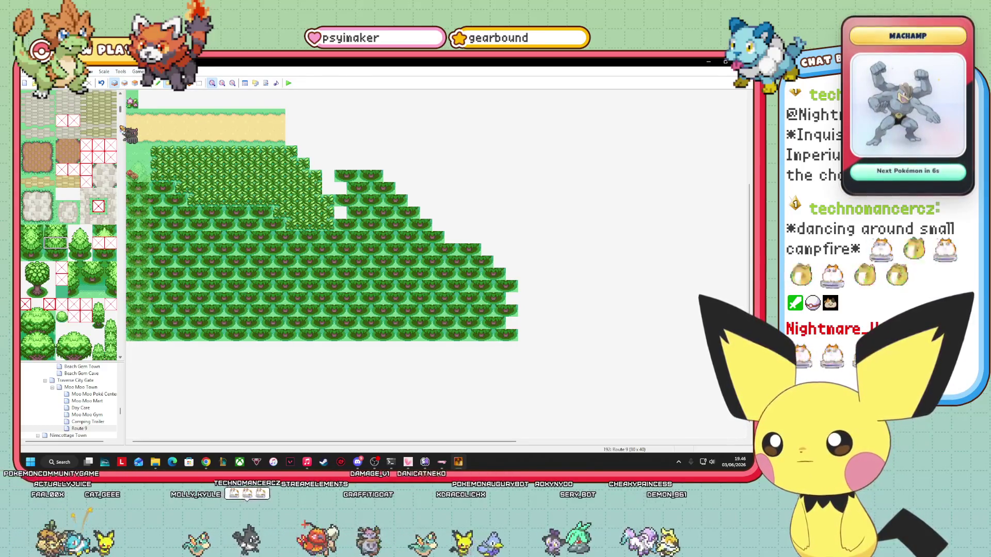
left_click(85, 243)
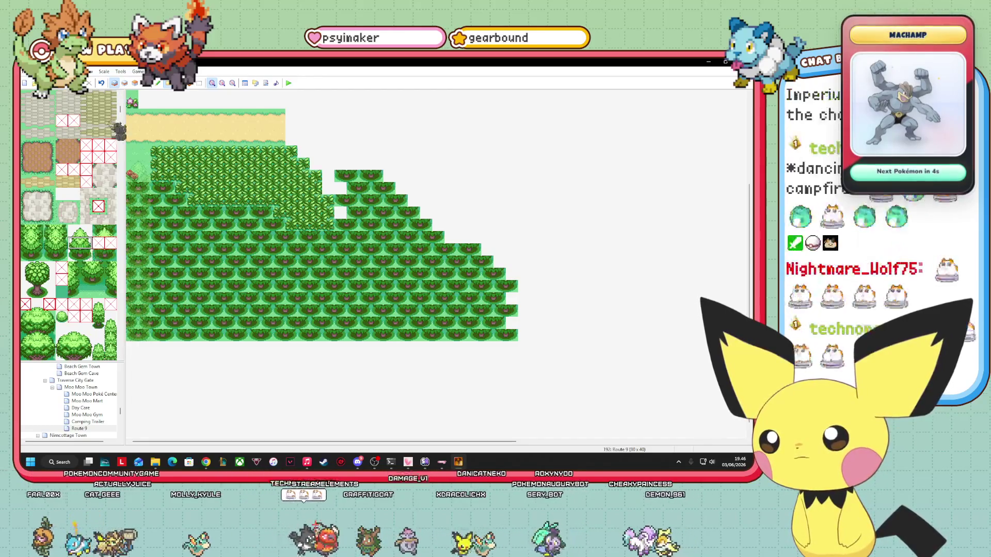
key("F6")
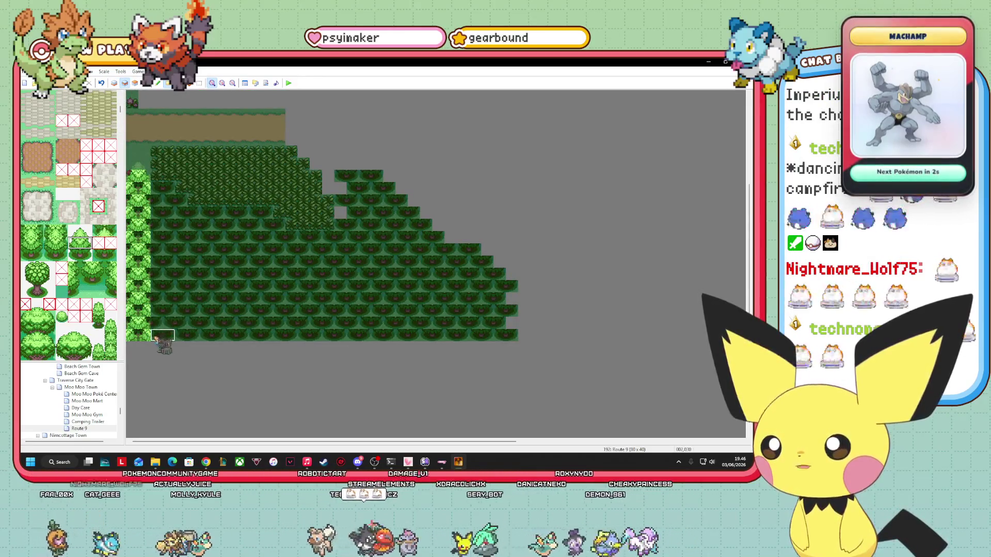
Step: Repaint the lower tree rows of the slope with bright trees on the upper layer
left_click_drag(163, 341, 422, 336)
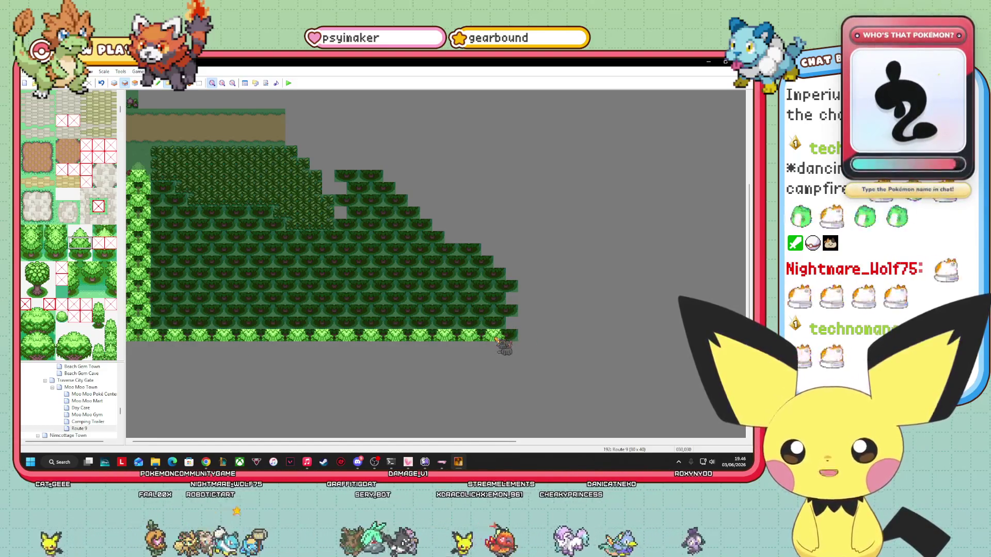
left_click_drag(211, 330, 488, 330)
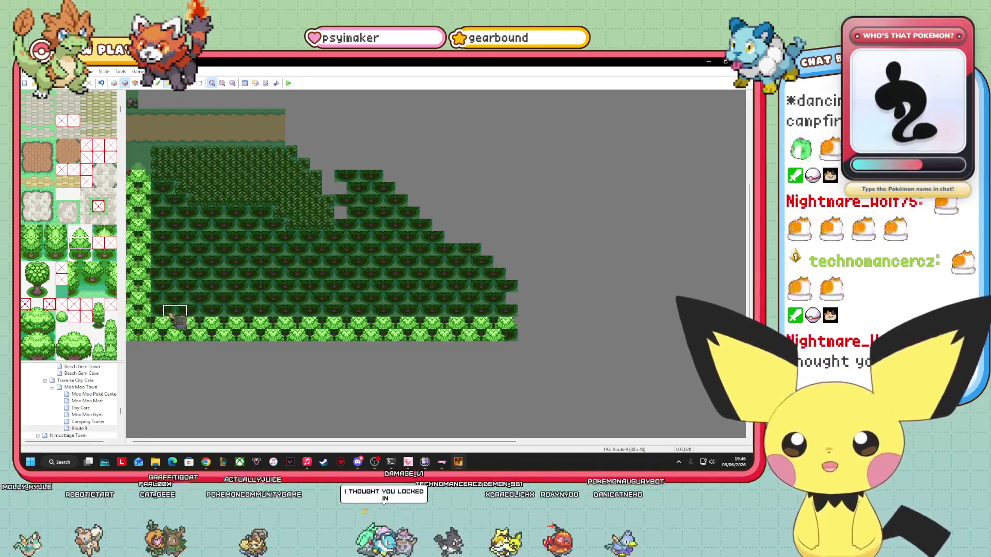
left_click_drag(152, 314, 505, 313)
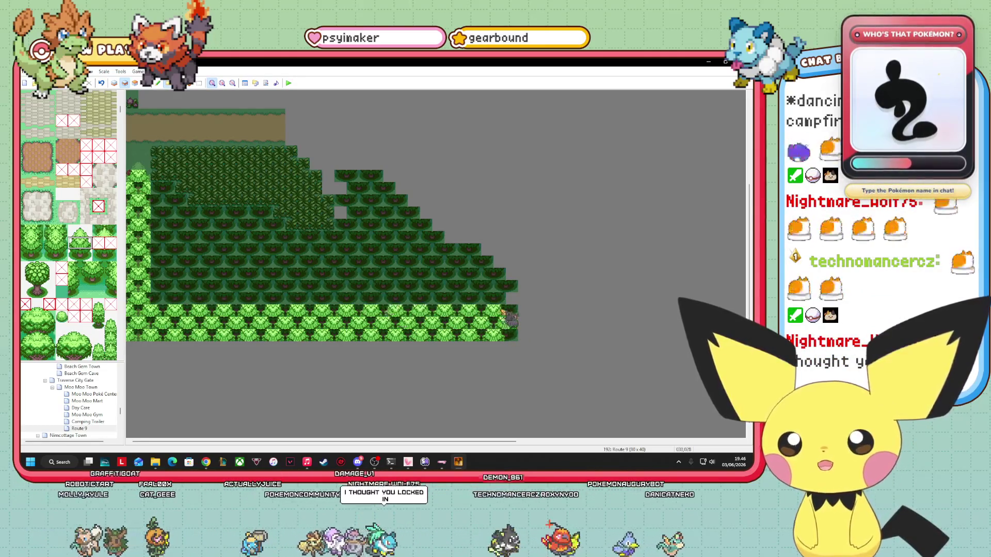
left_click_drag(163, 300, 485, 308)
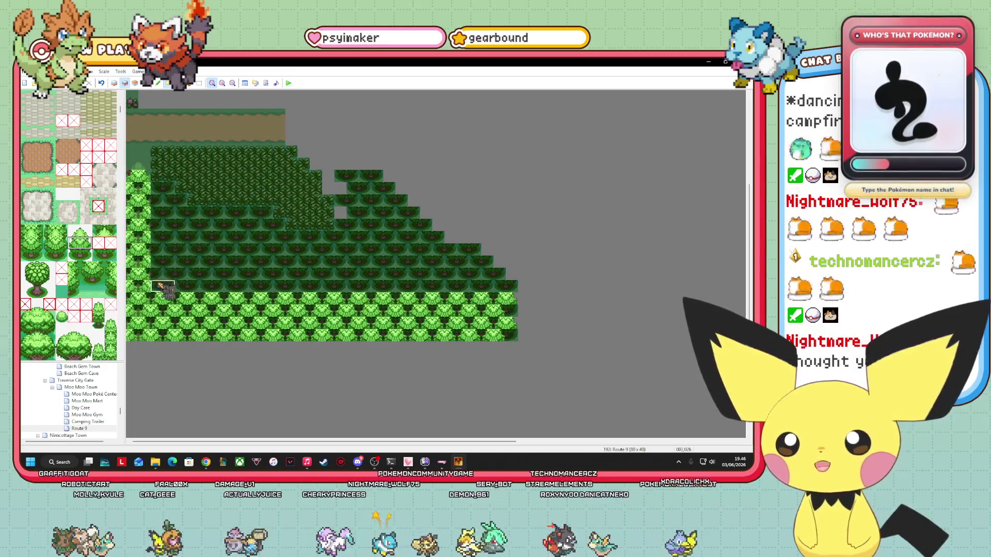
left_click_drag(279, 293, 507, 291)
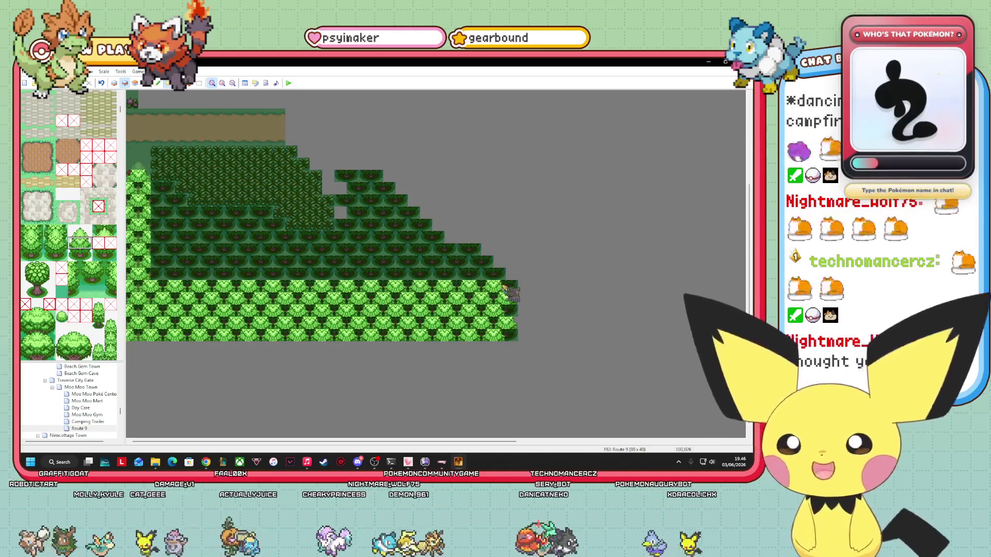
left_click_drag(161, 277, 477, 277)
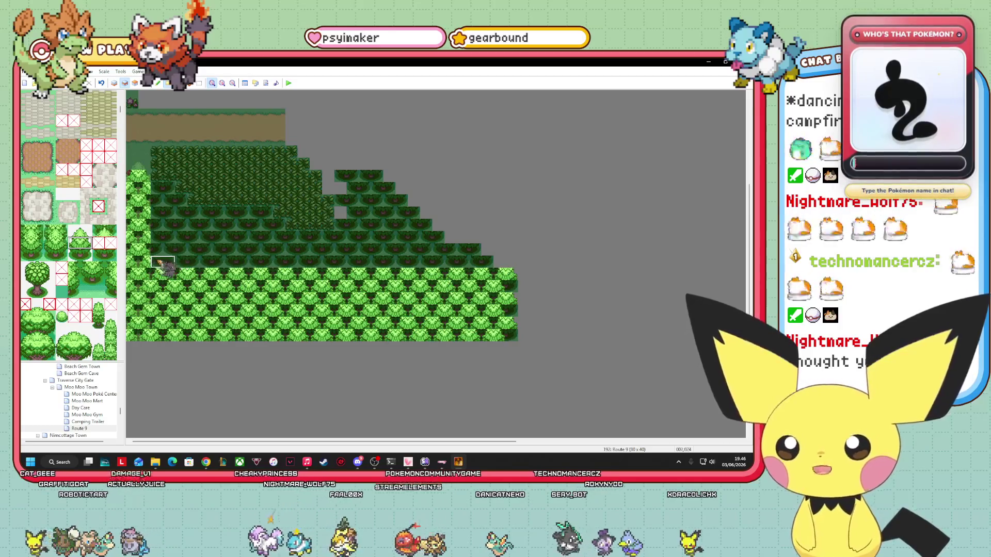
left_click_drag(154, 269, 508, 273)
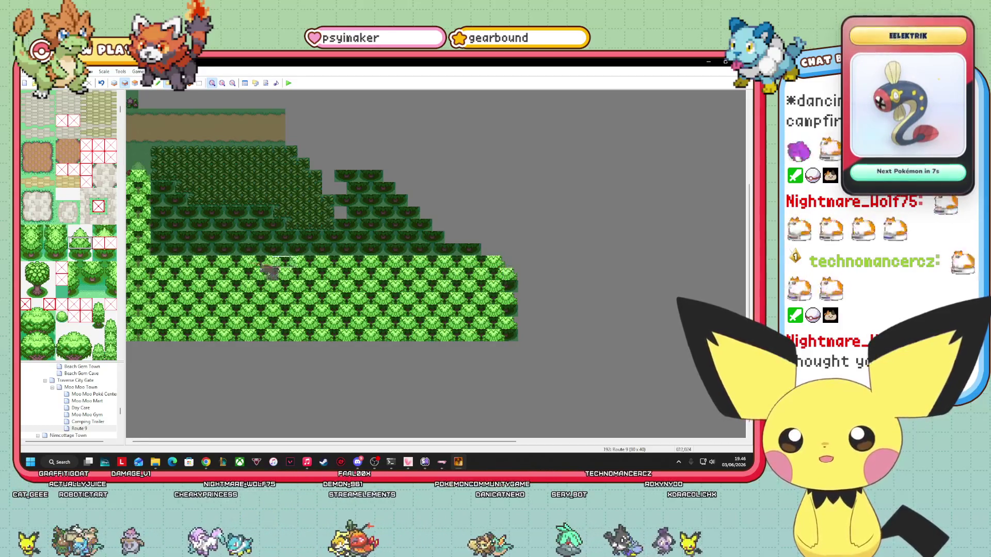
left_click_drag(166, 253, 459, 258)
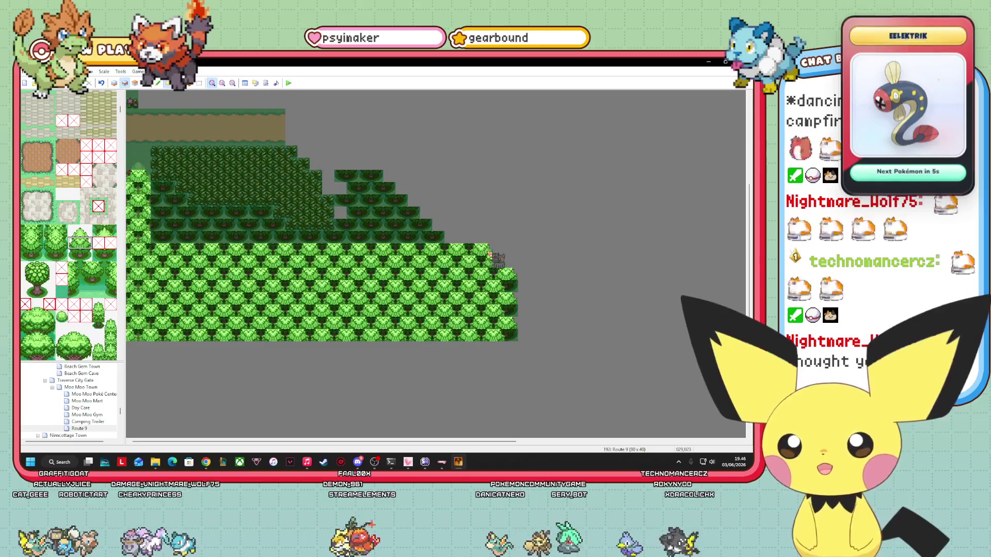
left_click_drag(162, 249, 450, 252)
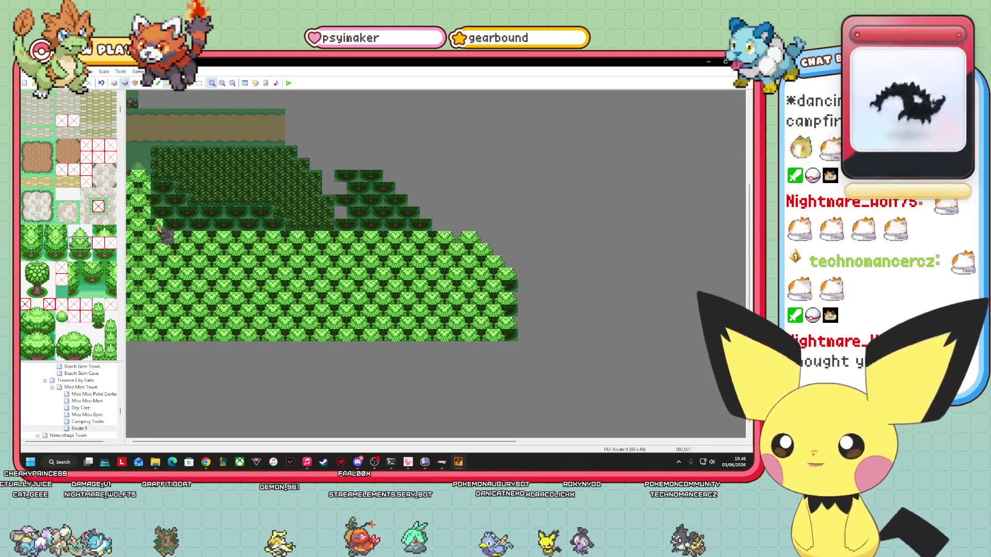
Step: Brighten the remaining dark rows up to the peaks, then switch to Layer 3
left_click_drag(167, 234, 443, 230)
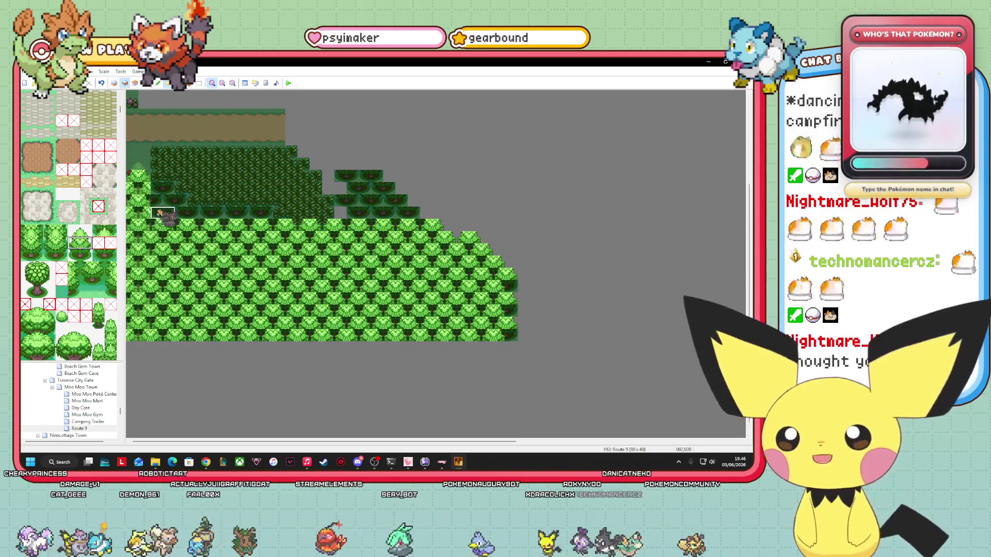
left_click_drag(151, 212, 264, 219)
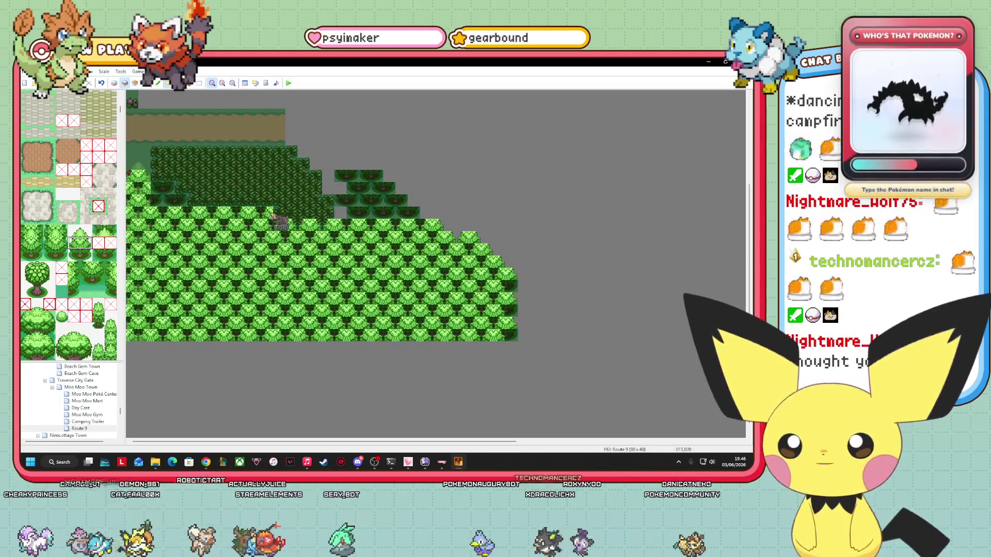
left_click_drag(334, 215, 413, 219)
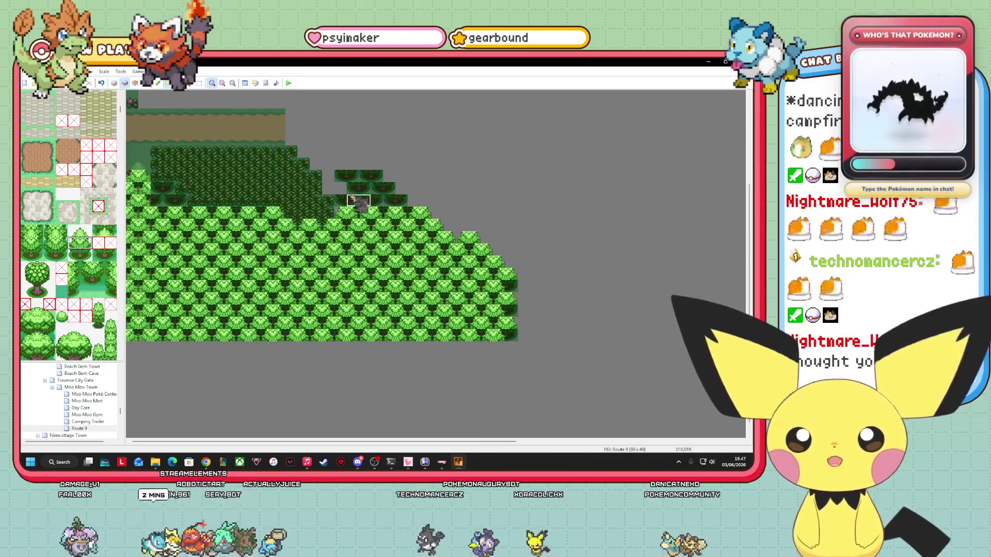
left_click_drag(152, 202, 260, 204)
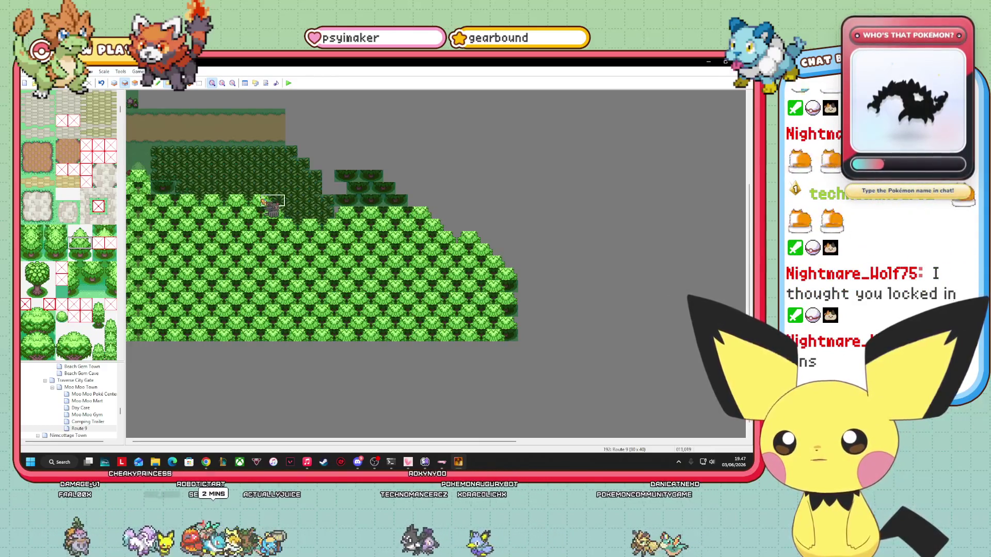
left_click_drag(145, 187, 189, 195)
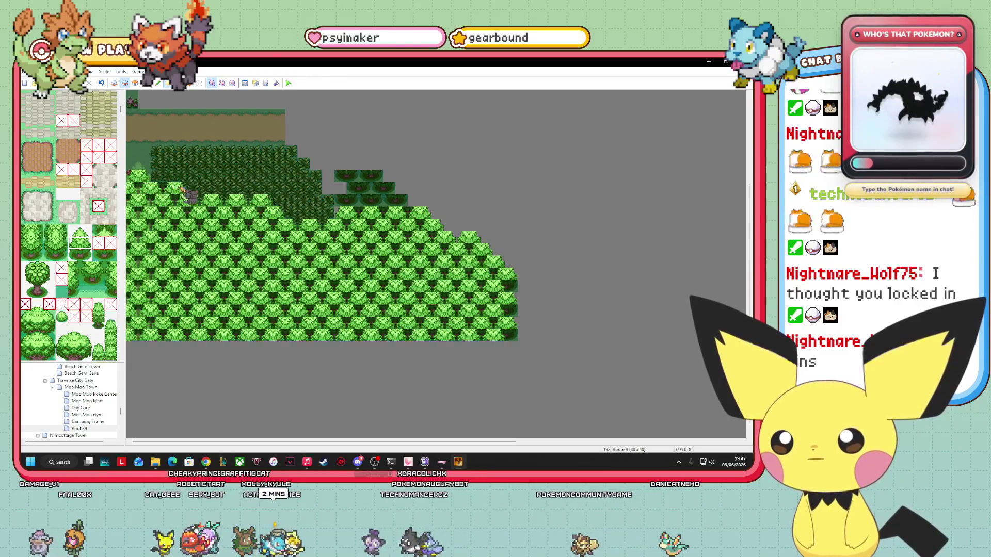
left_click(163, 177)
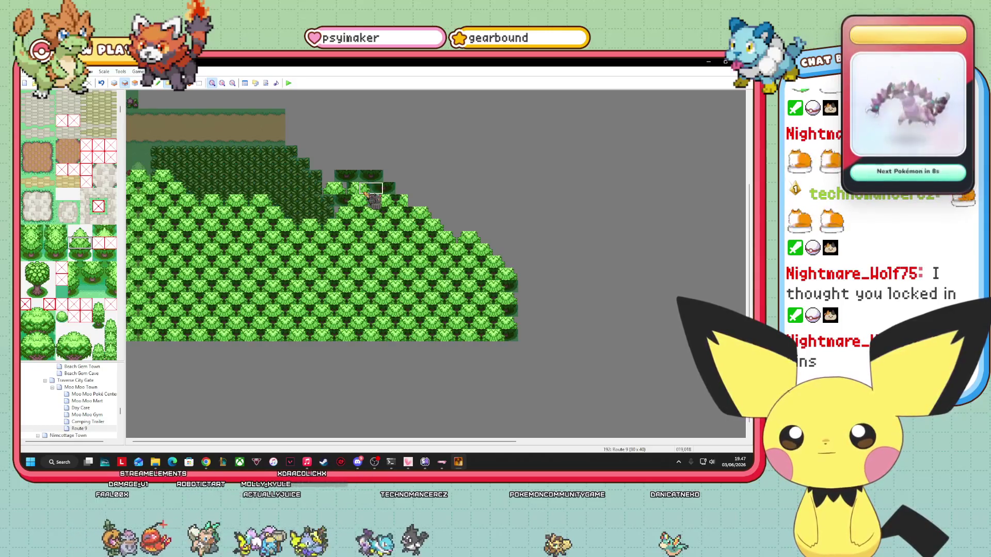
mouse_move(353, 190)
left_mouse_down()
mouse_move(395, 190)
mouse_move(383, 166)
left_mouse_up()
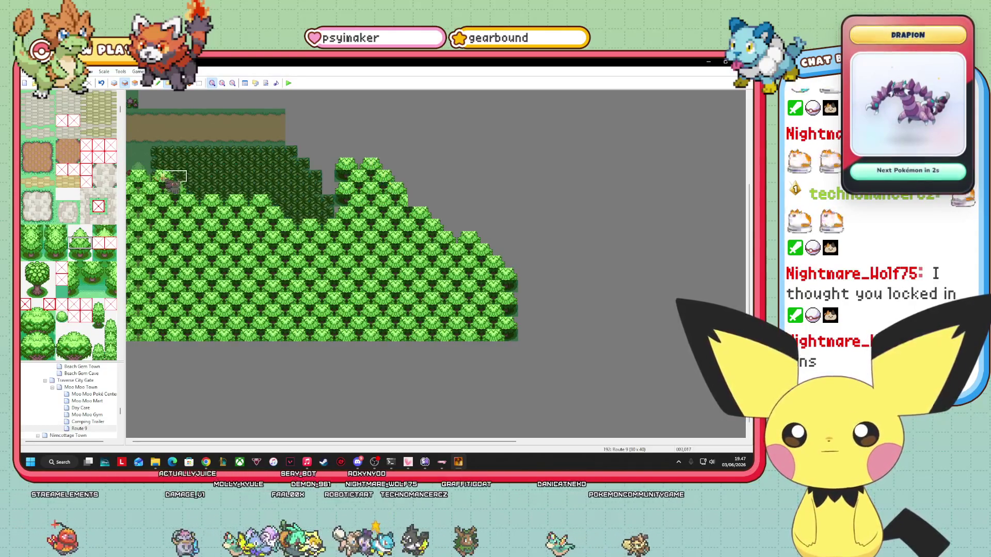
left_click(135, 83)
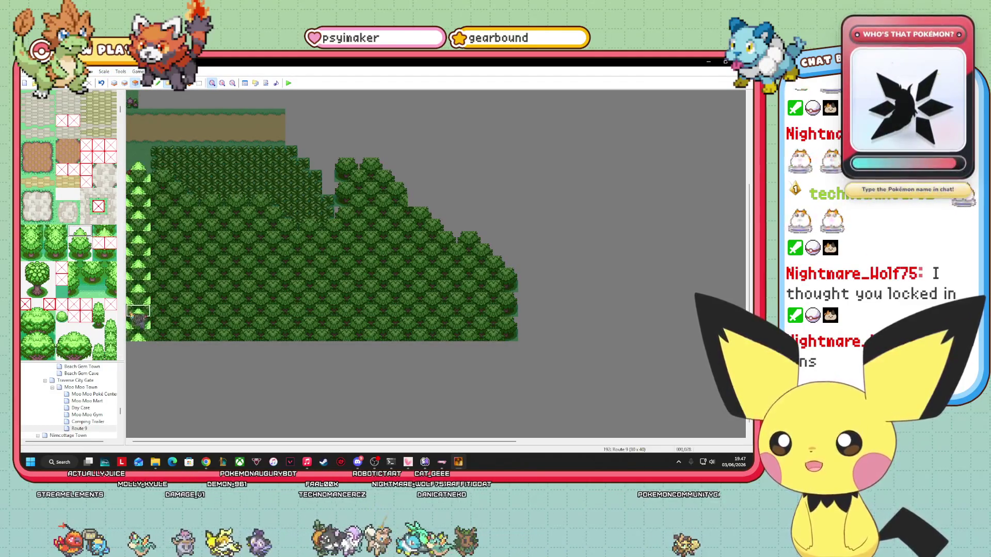
Step: Lay light tree tops across the slope from the bottom edge up to row 22
left_click_drag(140, 338, 504, 338)
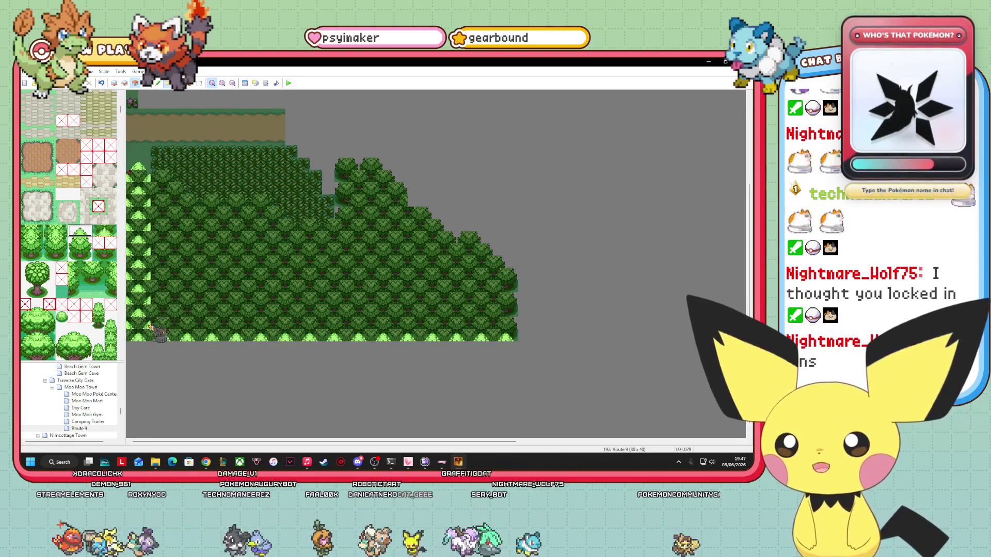
left_click_drag(152, 328, 519, 329)
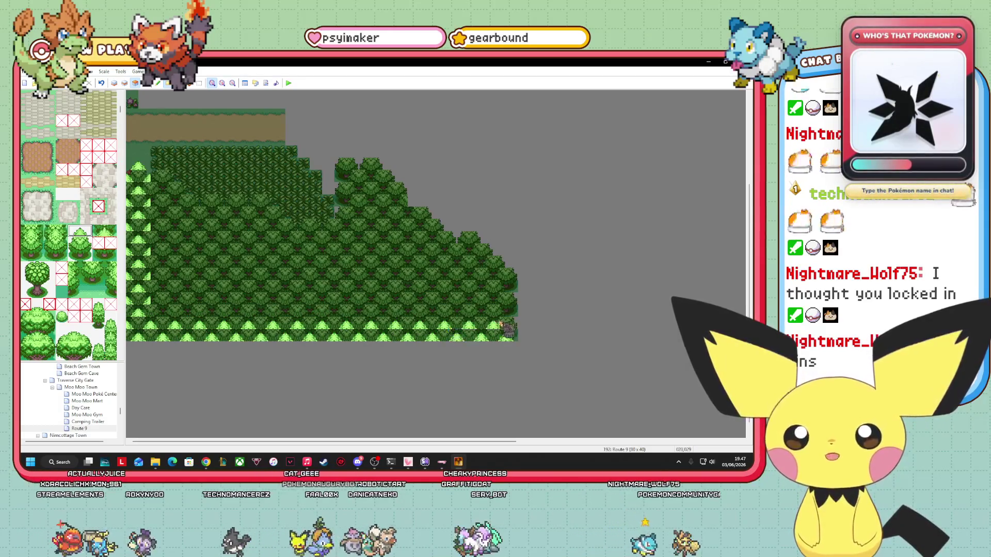
left_click_drag(150, 310, 519, 310)
mouse_move(167, 303)
left_mouse_down()
mouse_move(143, 303)
mouse_move(516, 303)
left_mouse_up()
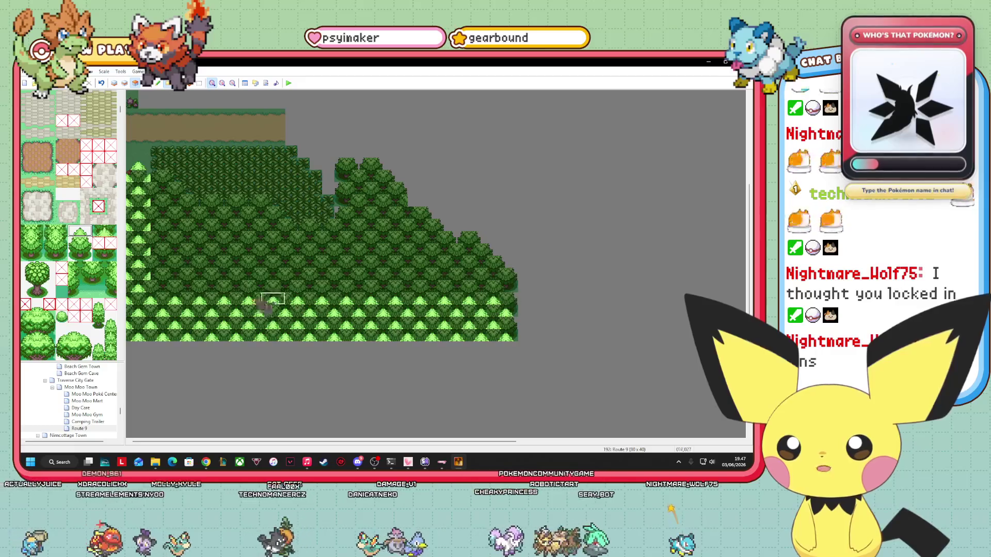
left_click_drag(147, 293, 493, 293)
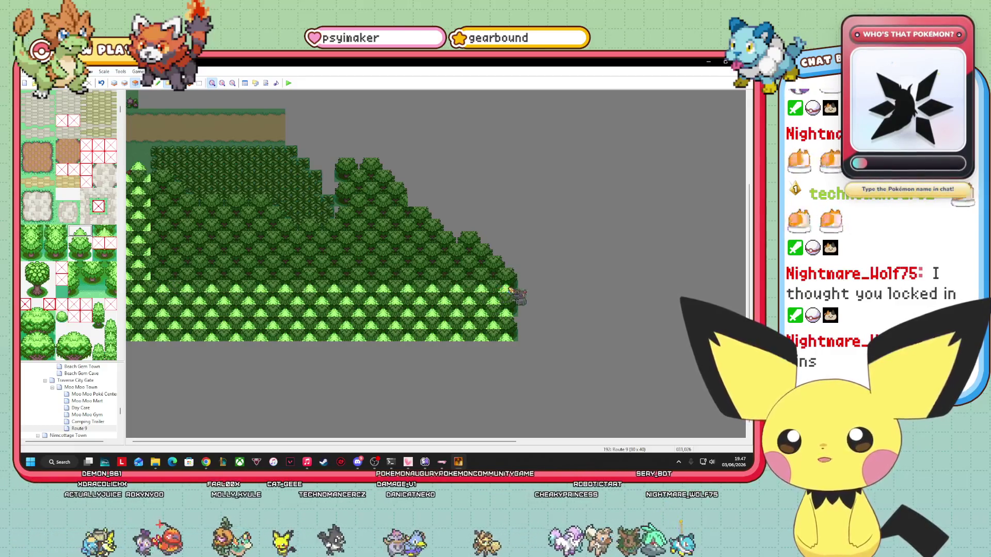
left_click_drag(289, 273, 499, 278)
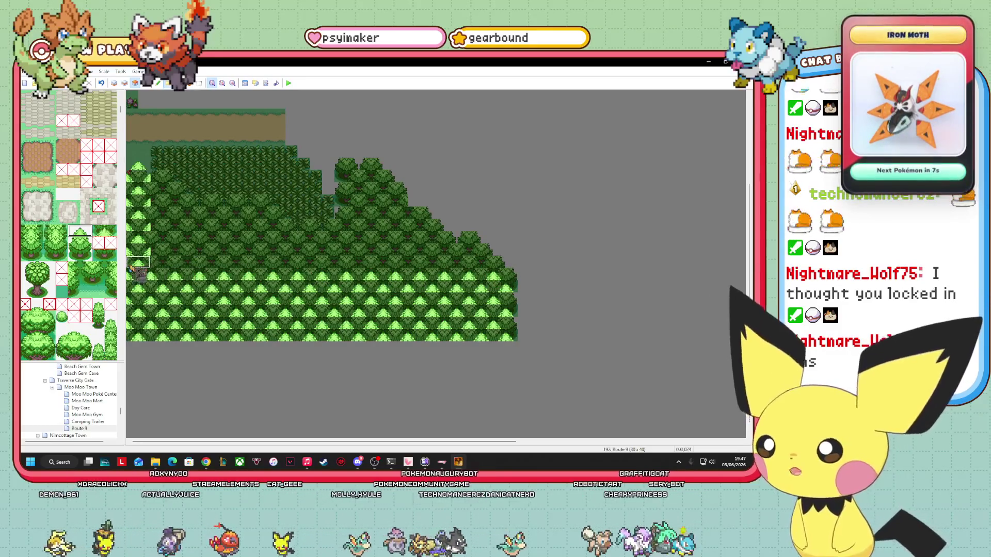
left_click_drag(248, 263, 450, 271)
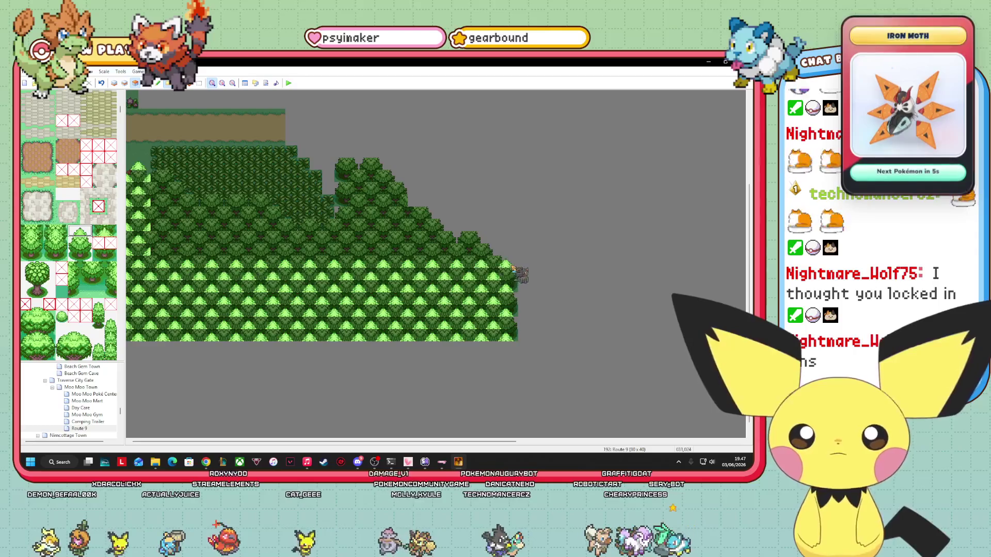
left_click_drag(150, 247, 469, 245)
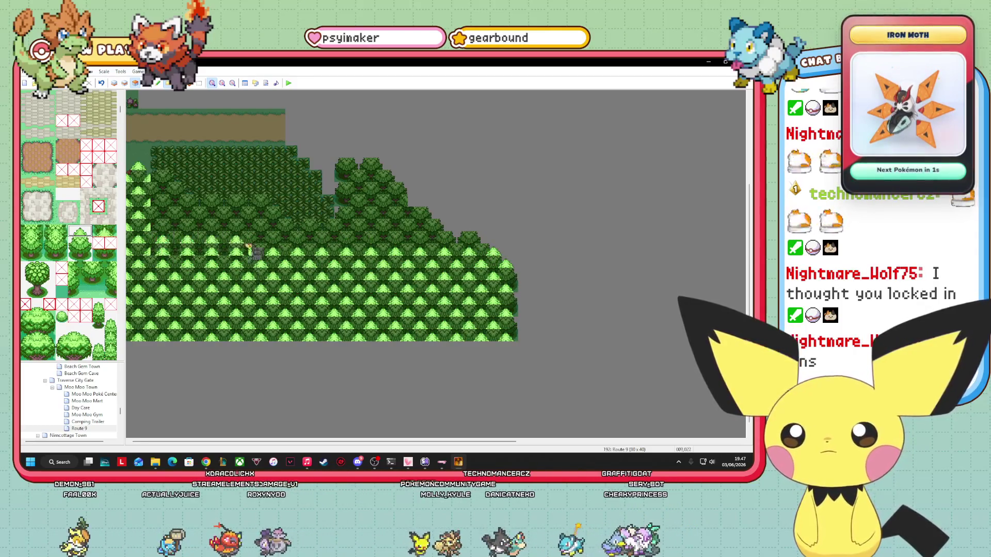
left_click_drag(238, 249, 423, 249)
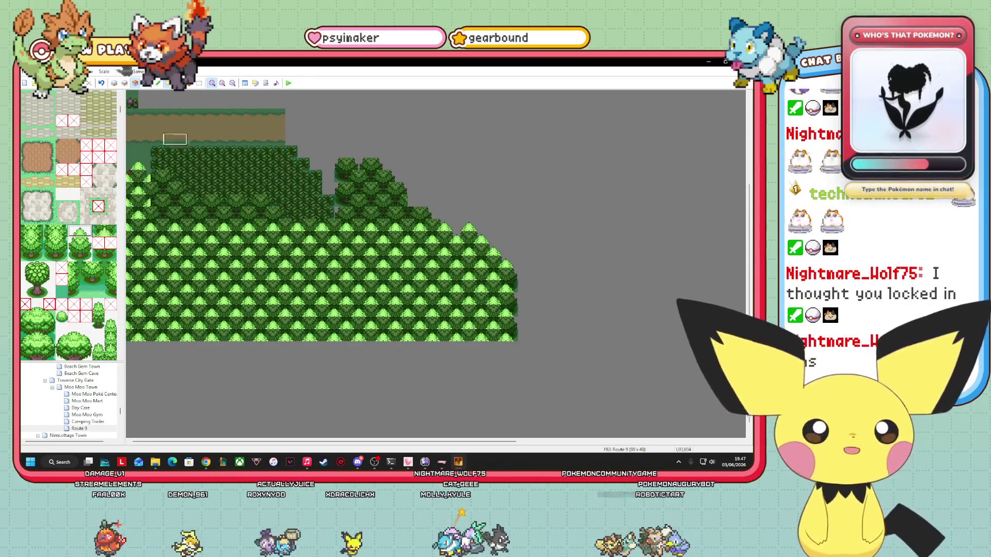
Step: Cover rows 19 to 17 and the ridge peaks with light tree tops
mouse_move(138, 217)
left_mouse_down()
mouse_move(383, 204)
mouse_move(432, 214)
left_mouse_up()
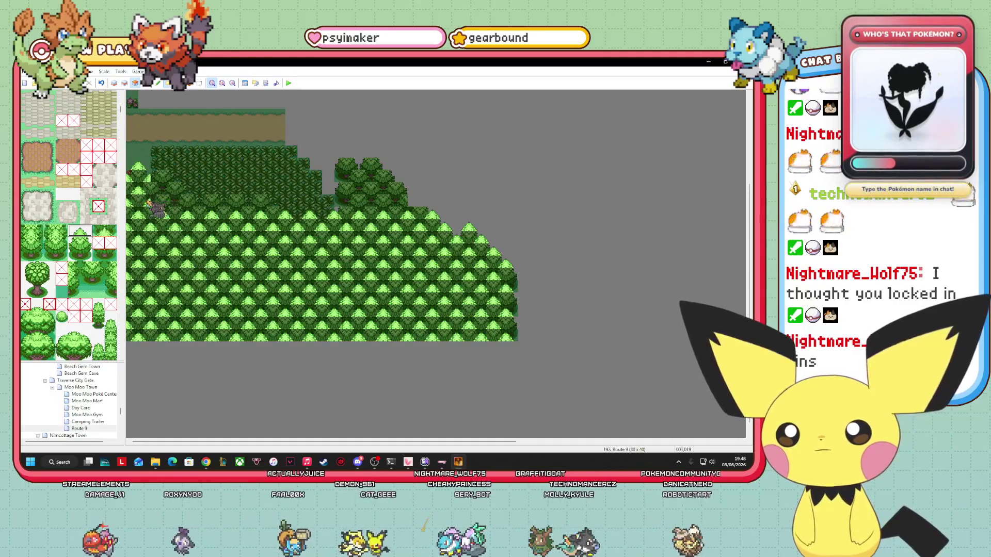
left_click_drag(338, 204, 429, 209)
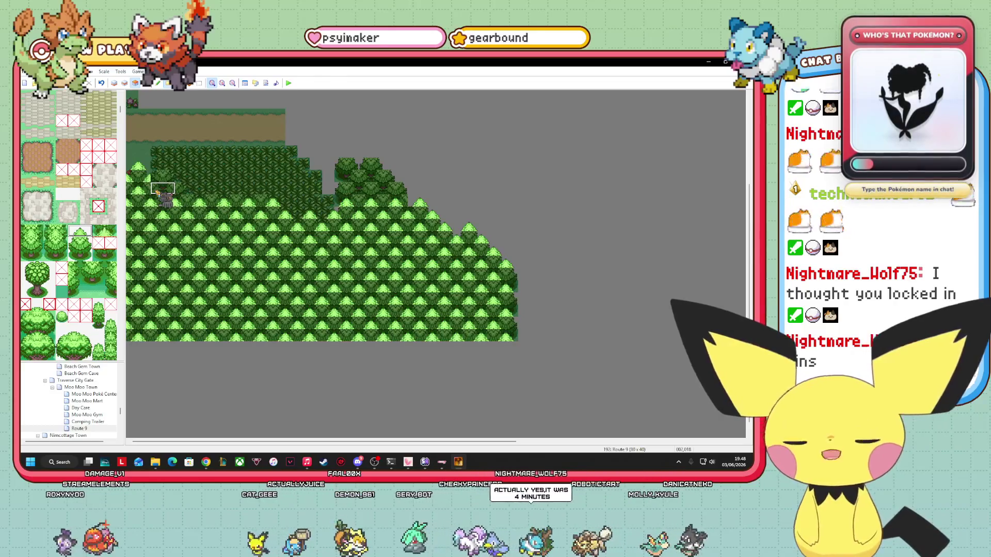
left_click_drag(158, 192, 257, 192)
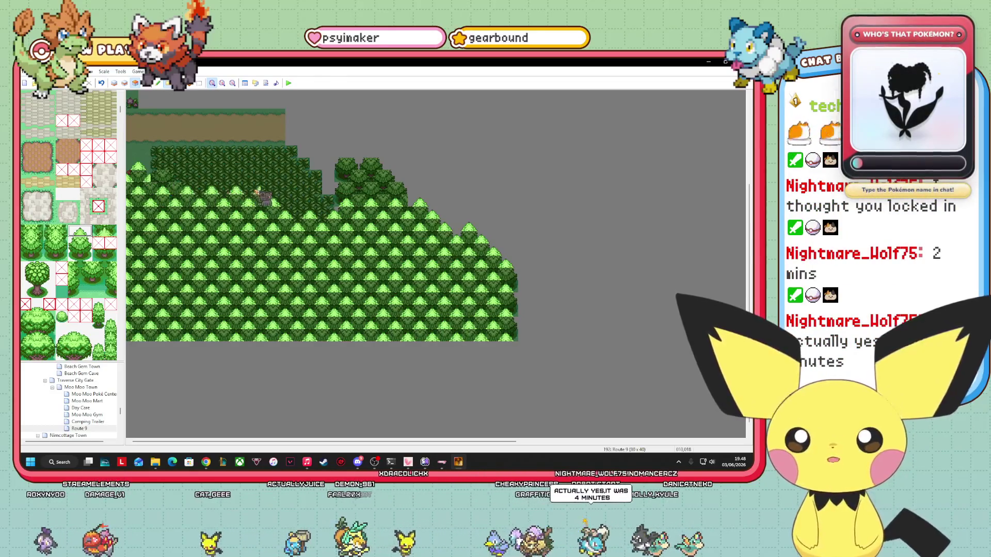
left_click_drag(154, 179, 208, 181)
left_click(163, 166)
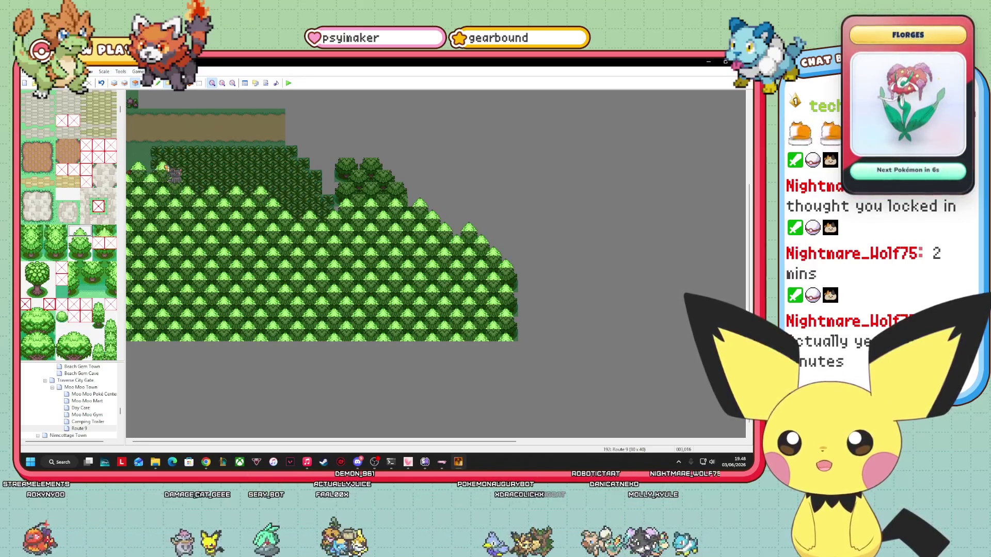
left_click(359, 191)
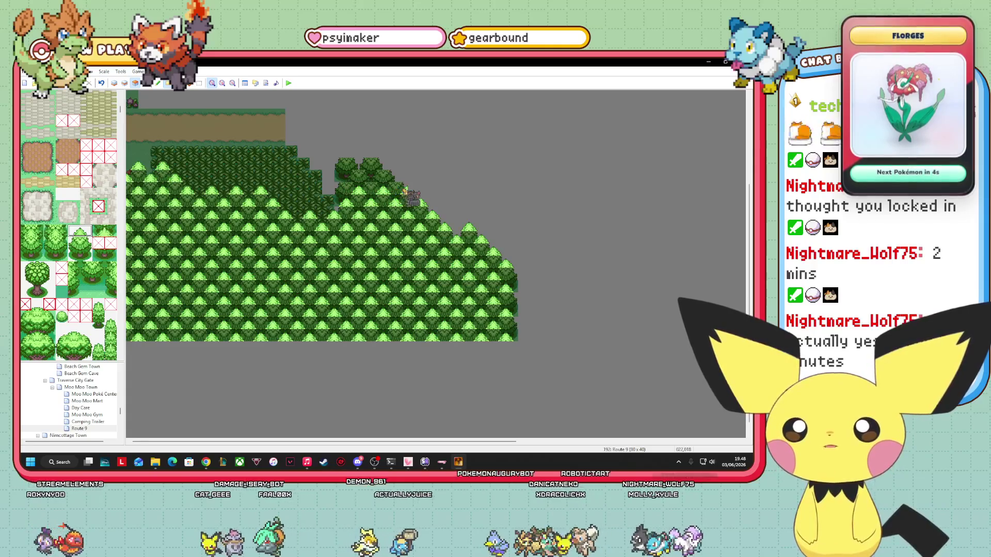
mouse_move(367, 185)
left_mouse_down()
mouse_move(407, 187)
mouse_move(342, 181)
mouse_move(364, 176)
mouse_move(343, 150)
mouse_move(379, 161)
left_mouse_up()
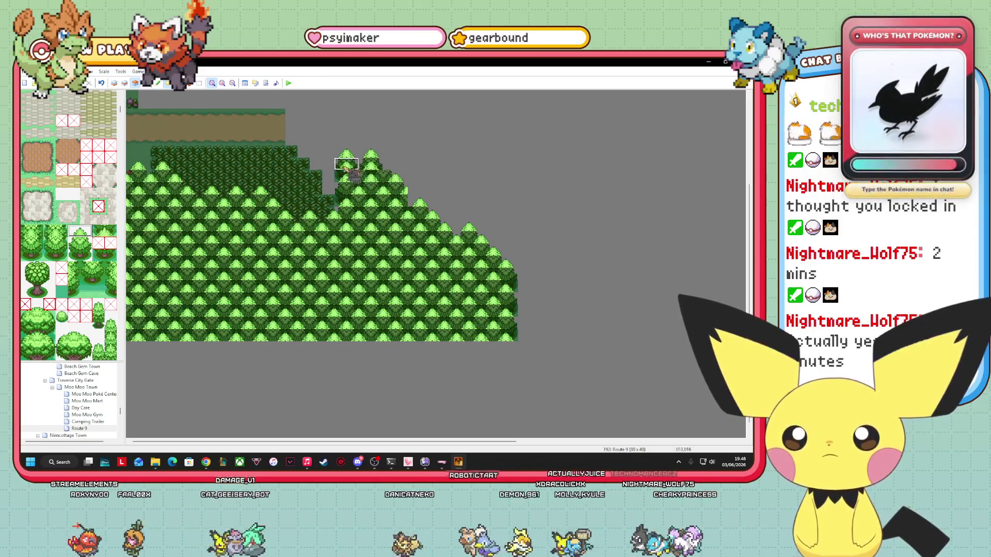
mouse_move(392, 175)
left_mouse_down()
mouse_move(392, 163)
mouse_move(360, 166)
left_mouse_up()
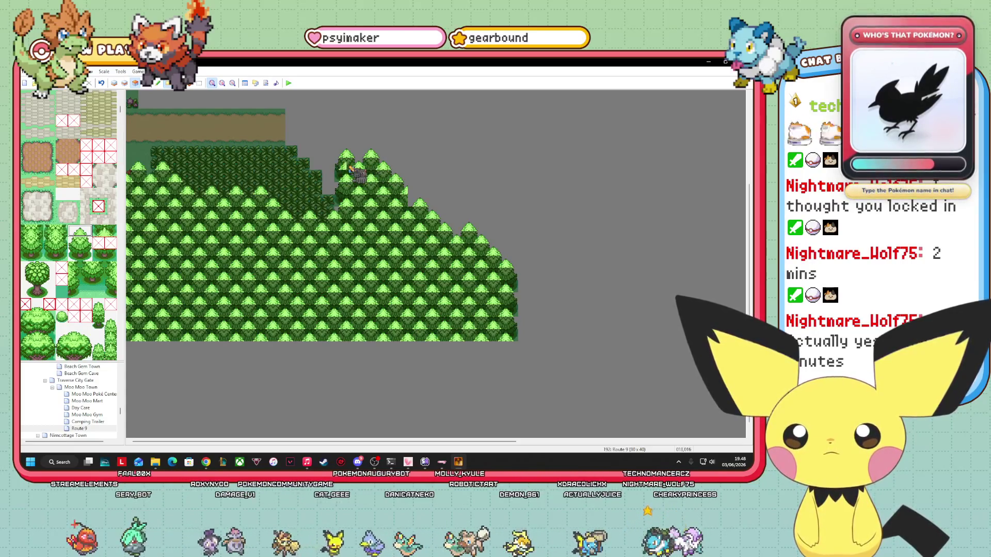
scroll(69, 206, "up", 3)
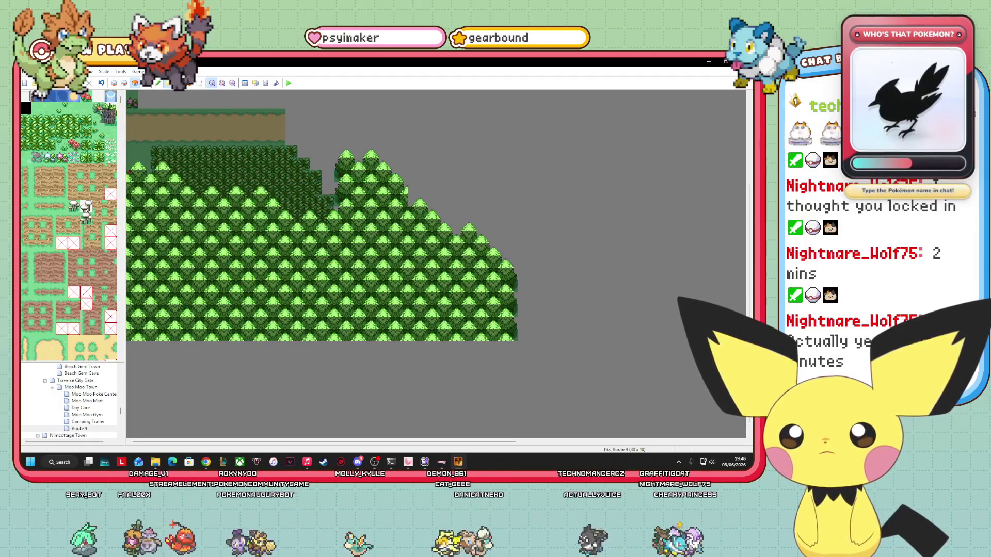
Step: Inspect the ground, second and top tree layers in turn, then switch Route 9 to event mode
left_click(124, 83)
left_click(116, 84)
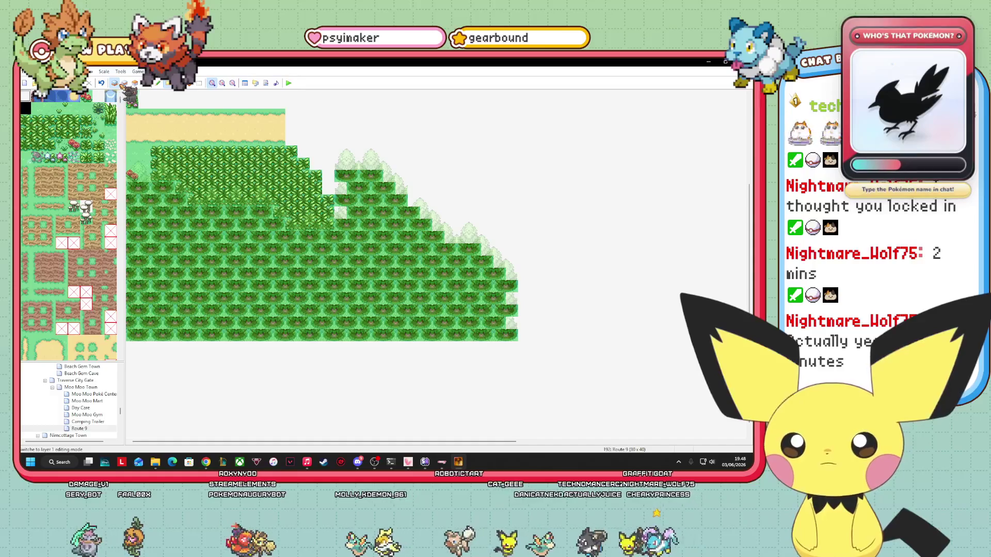
left_click(134, 83)
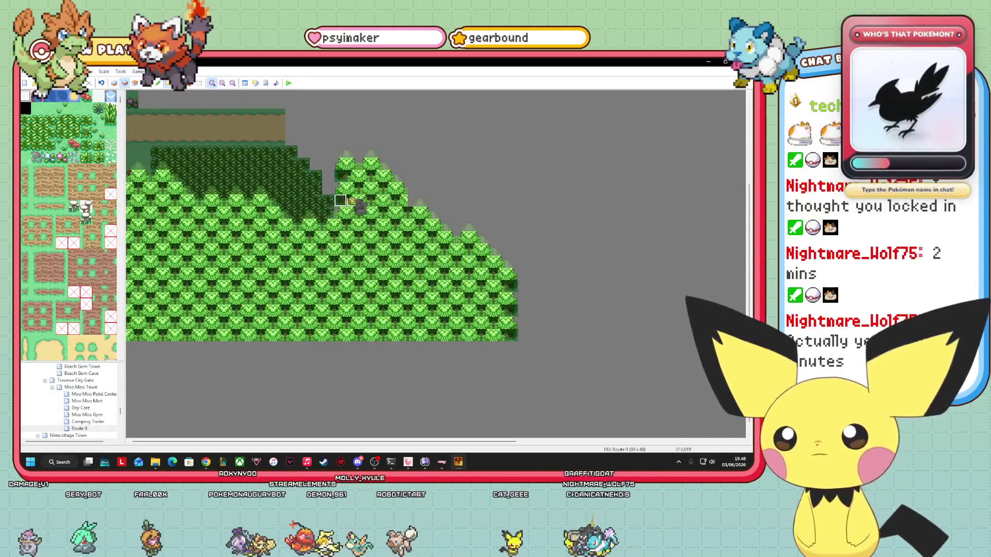
left_click(135, 83)
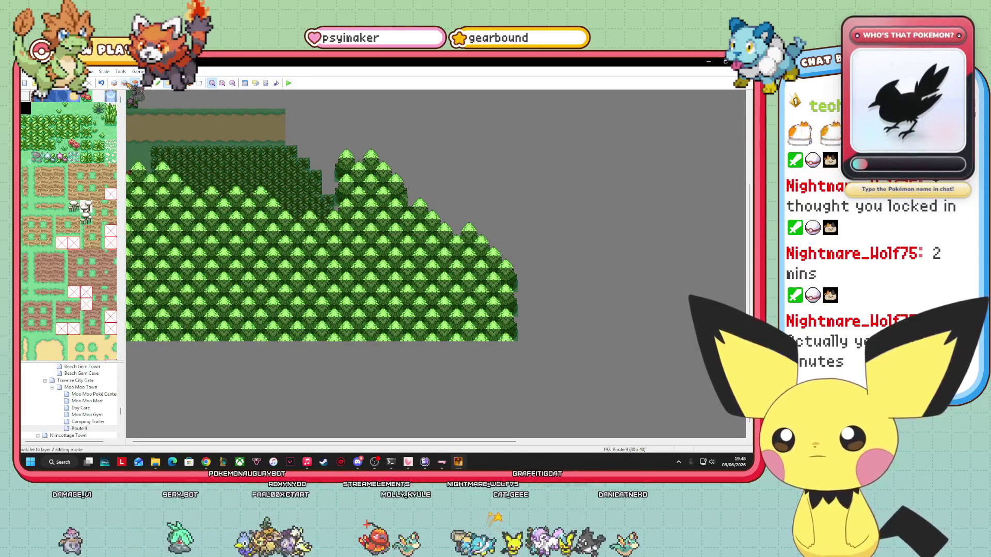
left_click(125, 83)
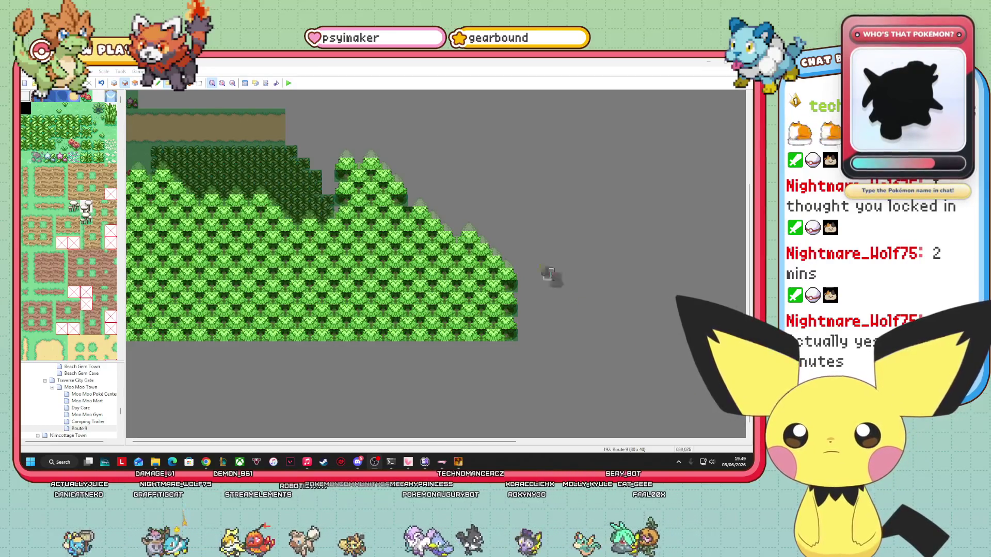
left_click(150, 88)
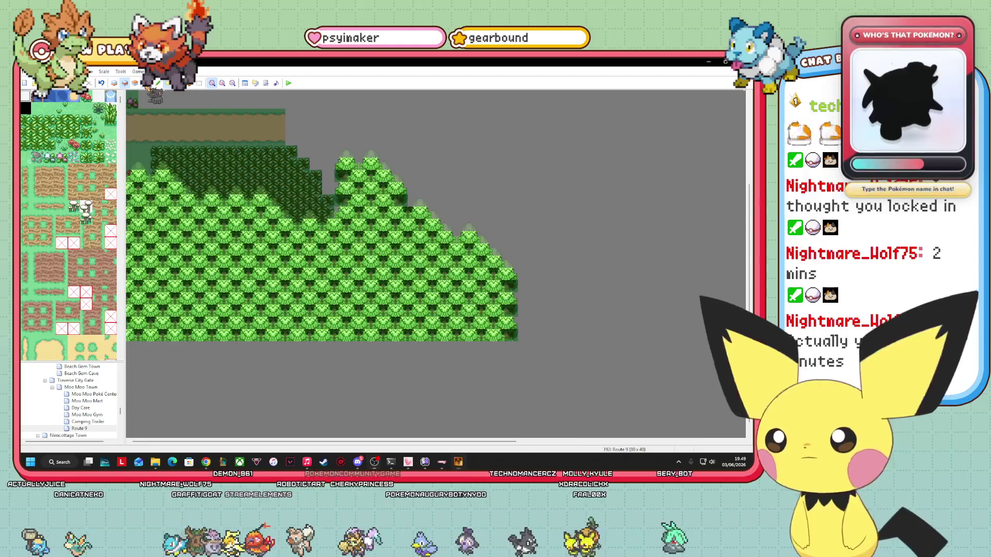
left_click(150, 88)
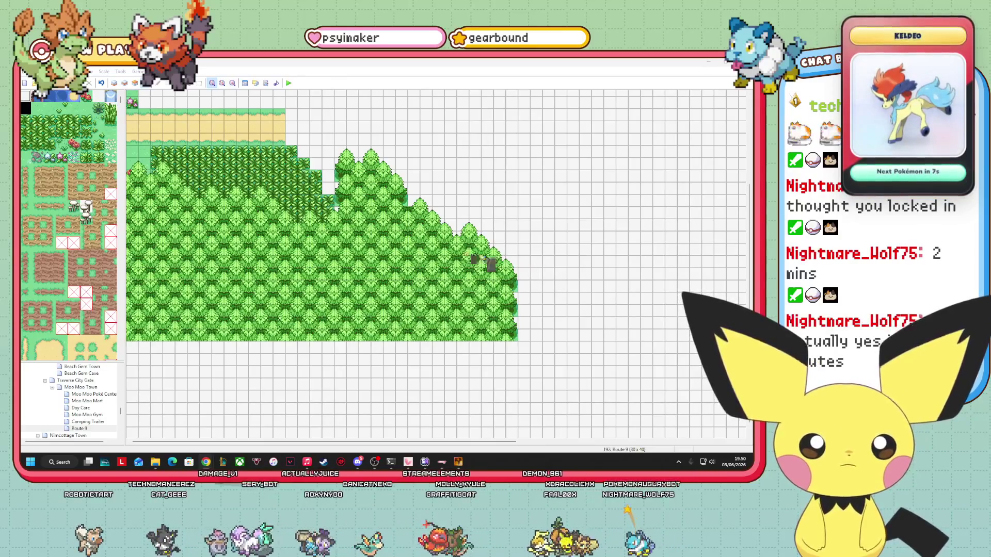
Step: On Layer 1, paint light grass along the stepped tree-slope edge, checking it with F8/F5
left_click(114, 82)
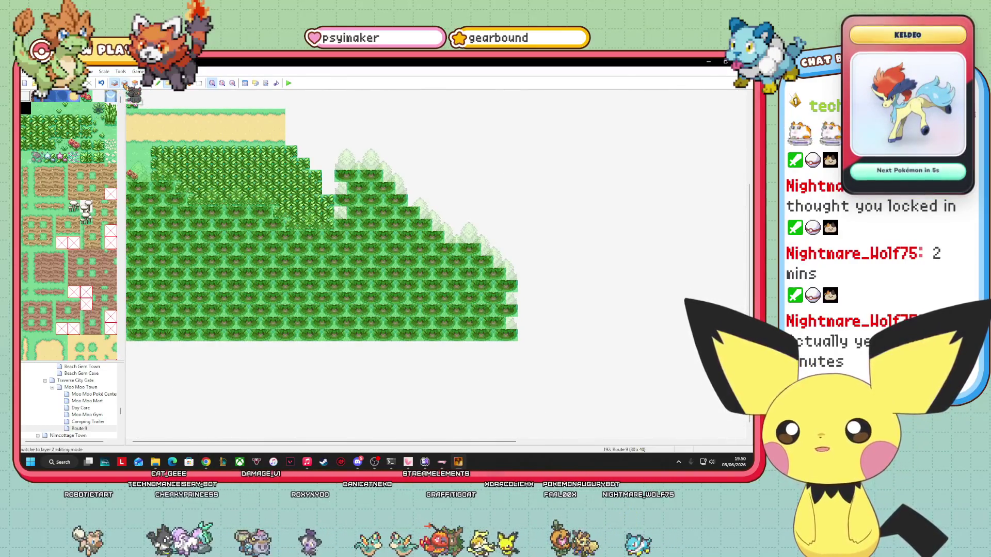
left_click(50, 108)
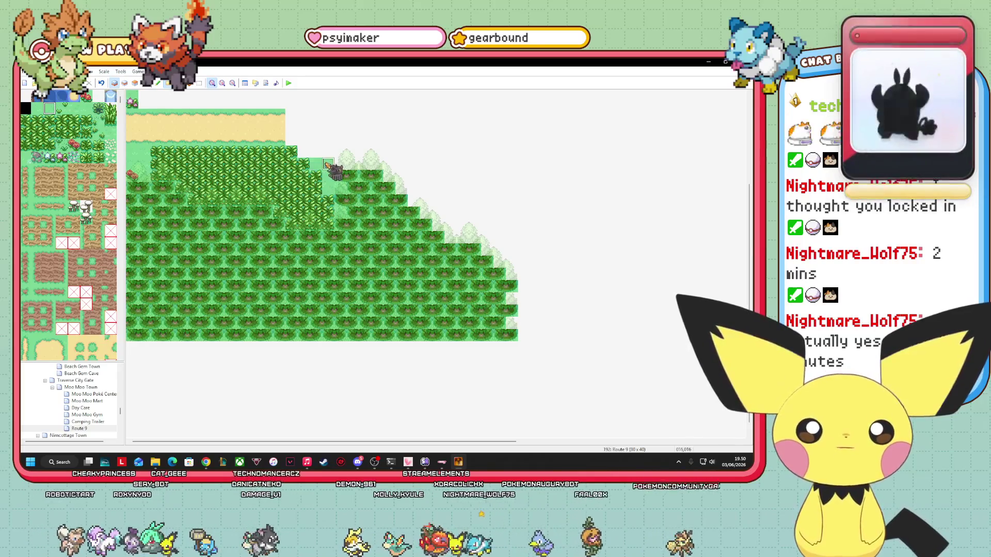
mouse_move(336, 155)
left_mouse_down()
mouse_move(393, 174)
mouse_move(513, 270)
left_mouse_up()
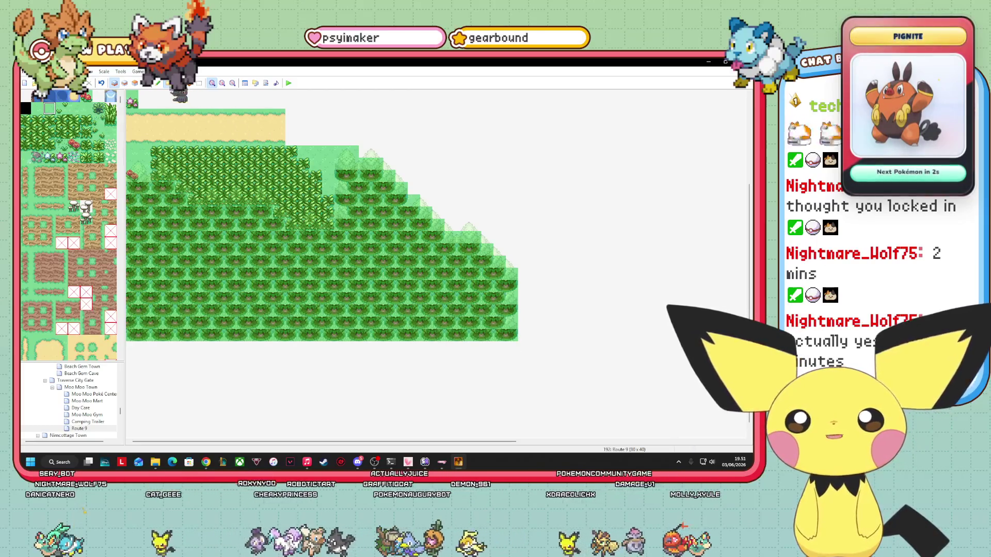
key("F8")
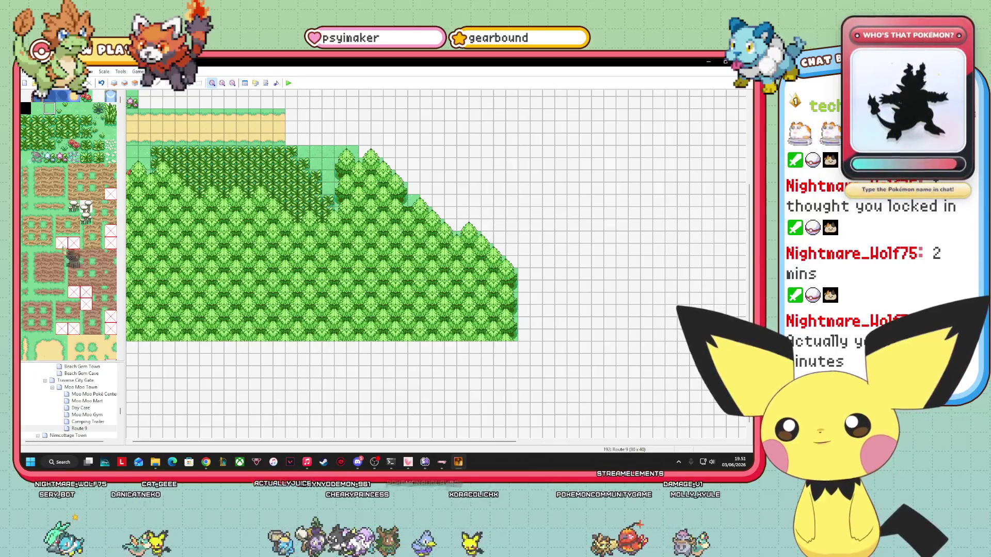
key("F5")
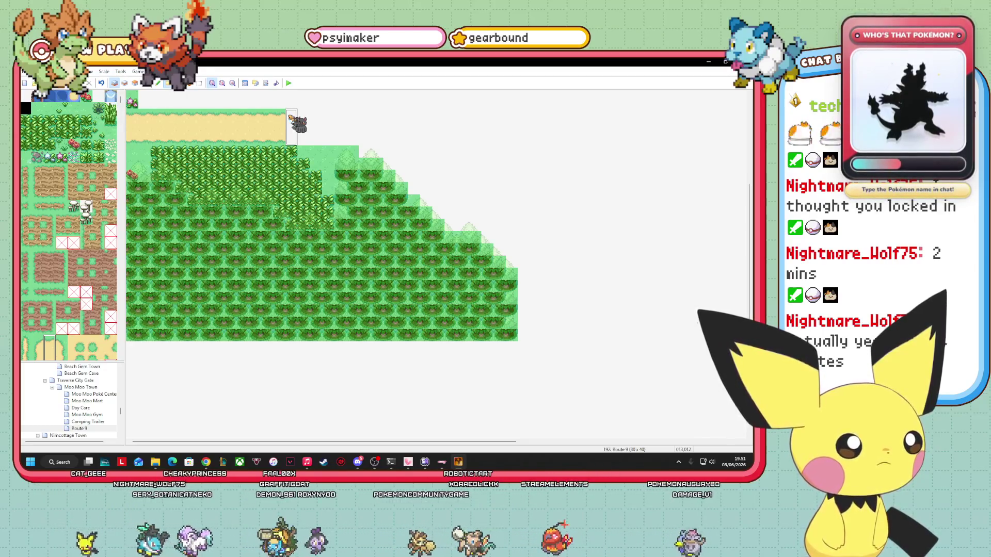
Step: Extend the sand path further right, adding one more sand tile at its end
mouse_move(297, 124)
left_mouse_down()
mouse_move(382, 153)
mouse_move(367, 145)
mouse_move(469, 144)
left_mouse_up()
left_click_drag(748, 258, 747, 171)
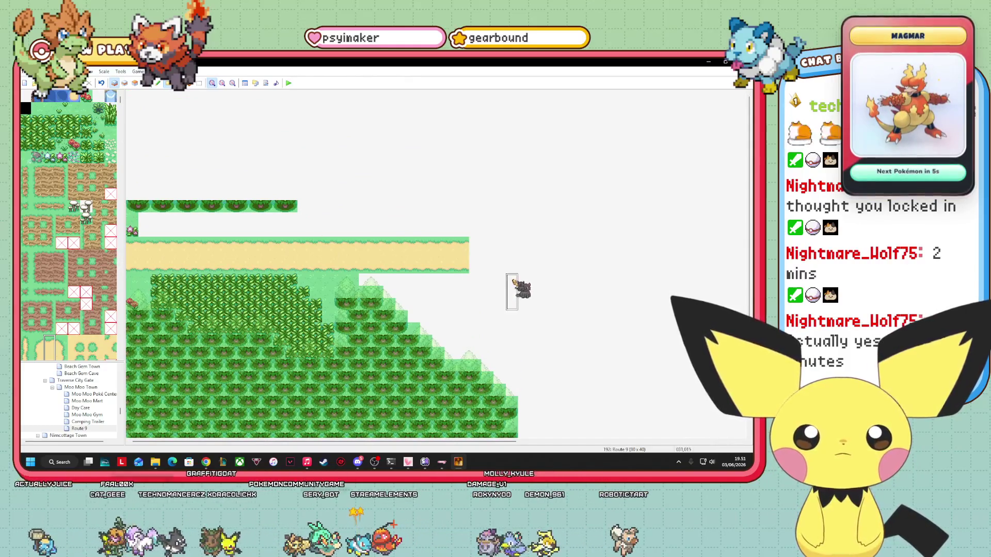
left_click_drag(511, 255, 482, 255)
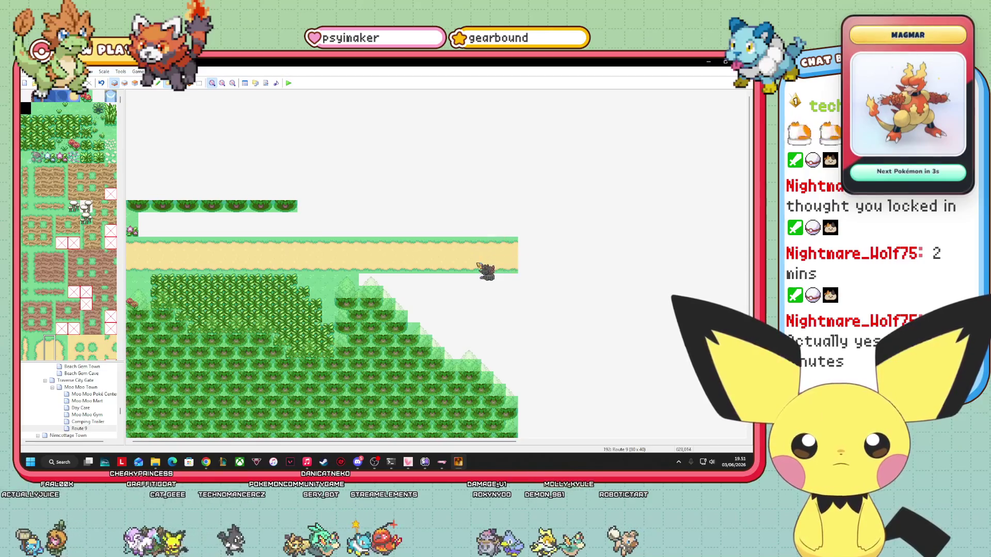
scroll(548, 226, "down", 3)
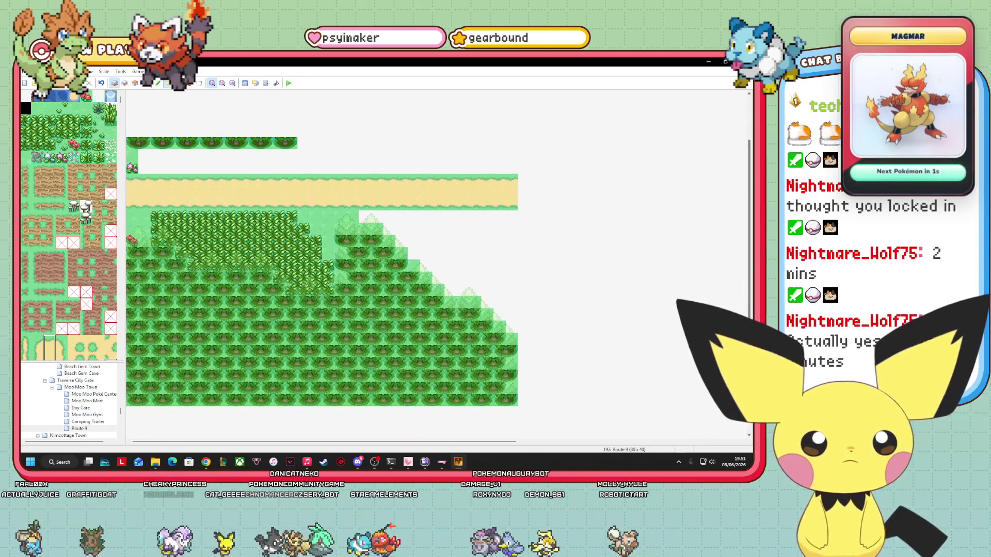
left_click(525, 204)
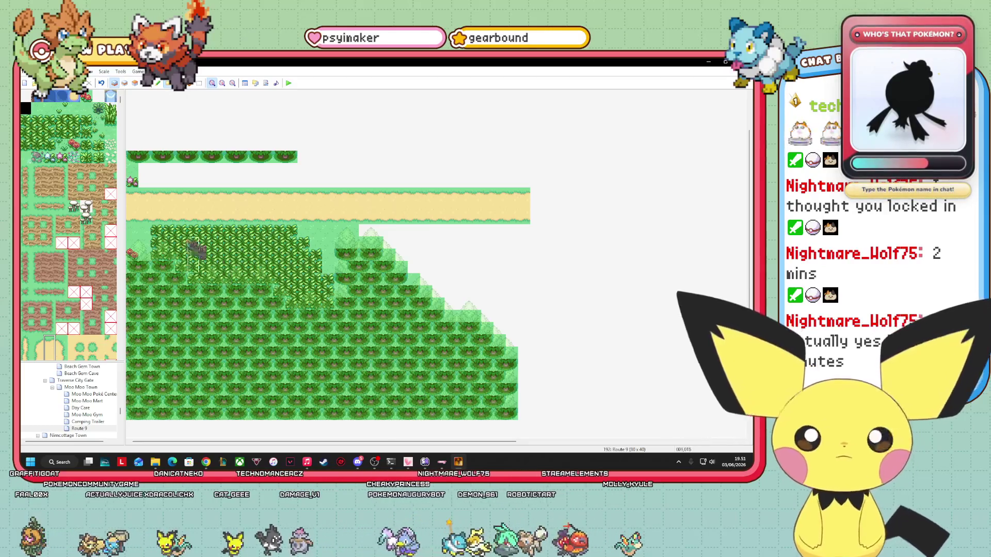
Step: Paint a plain grass strip directly above the sand path
left_click(37, 108)
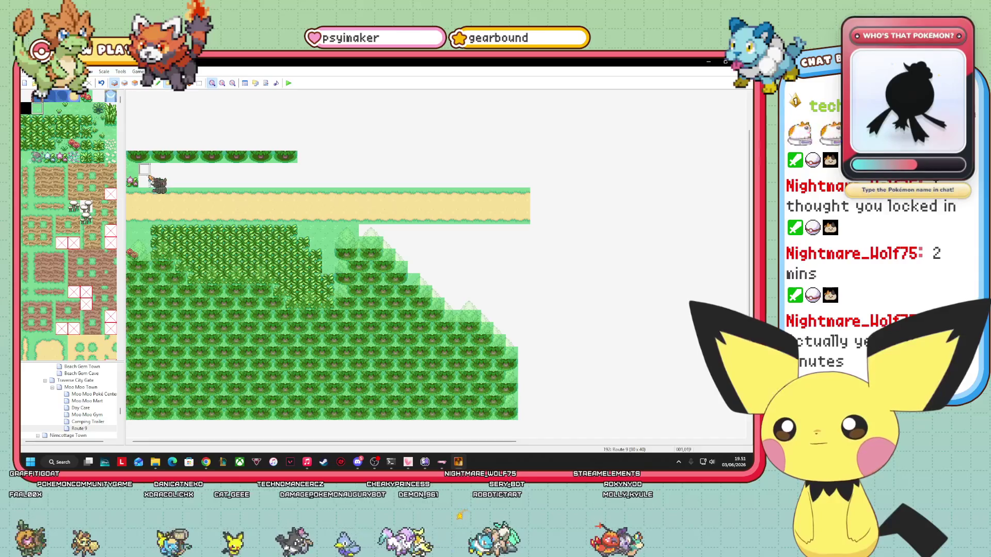
left_click_drag(144, 172, 532, 193)
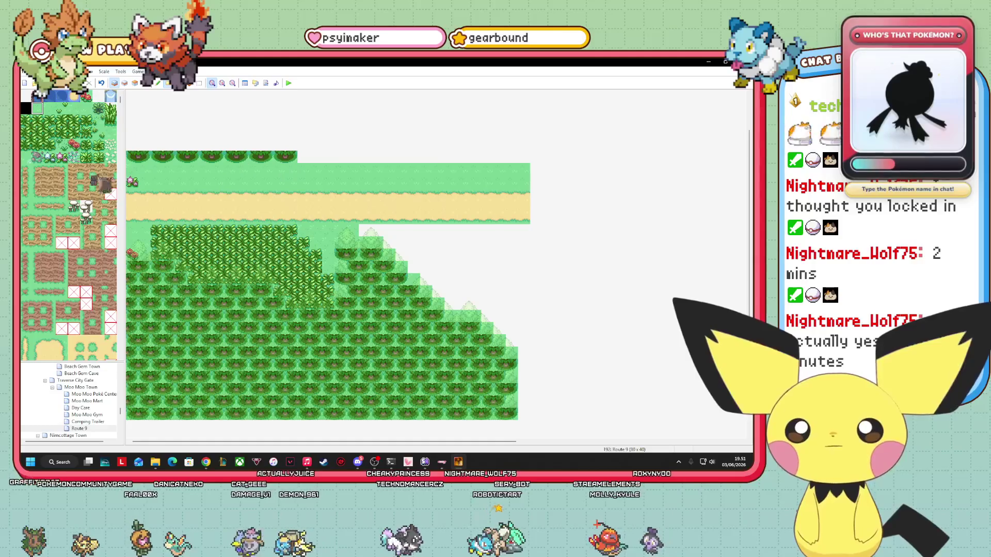
scroll(78, 247, "down", 5)
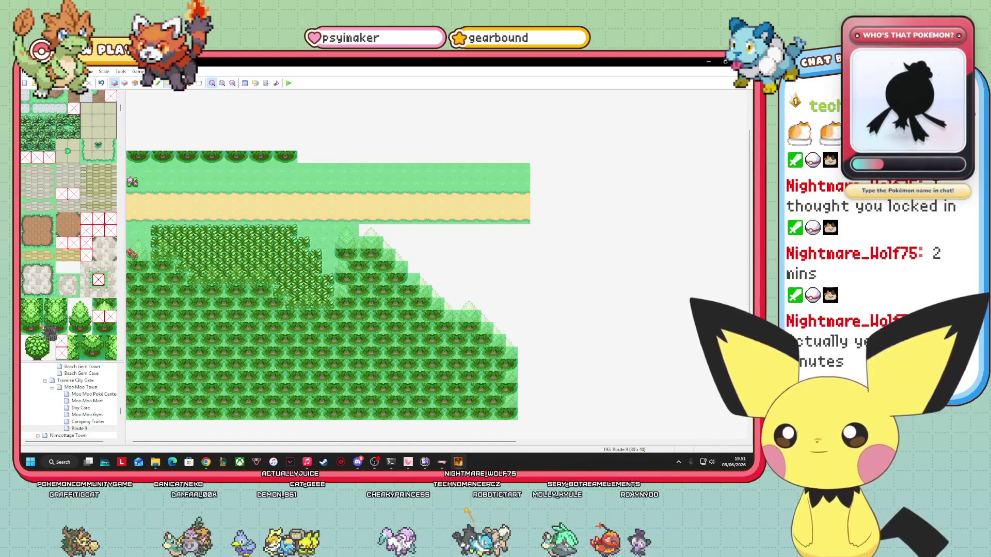
Step: Line the top of the map with two rows of trees above the grass strip
left_click_drag(304, 158, 514, 168)
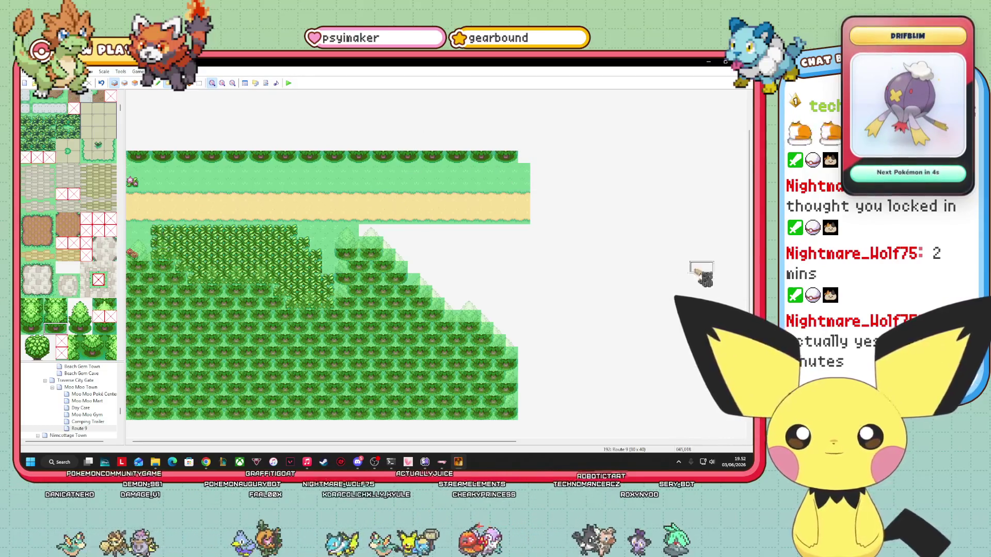
scroll(516, 243, "up", 1)
left_click_drag(150, 204, 532, 201)
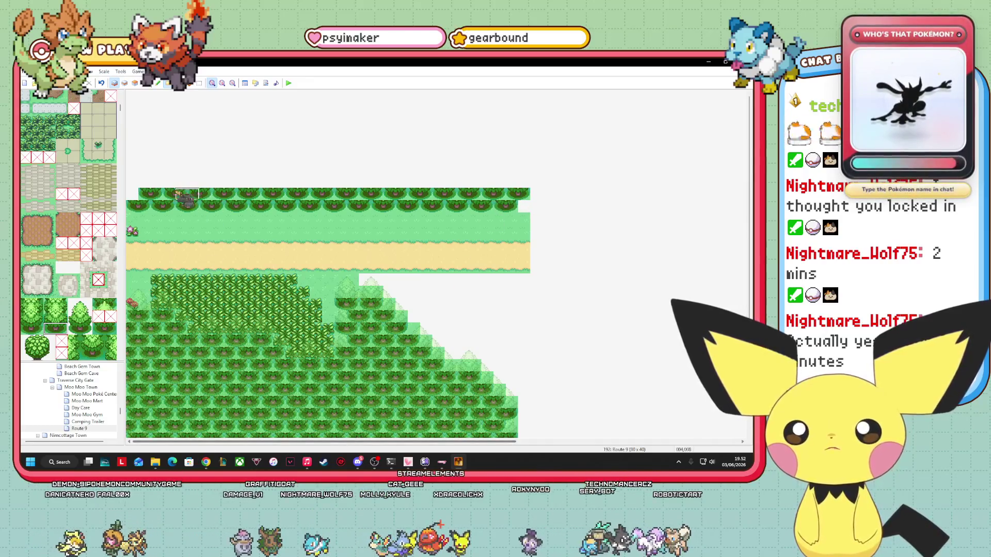
left_click_drag(137, 189, 534, 190)
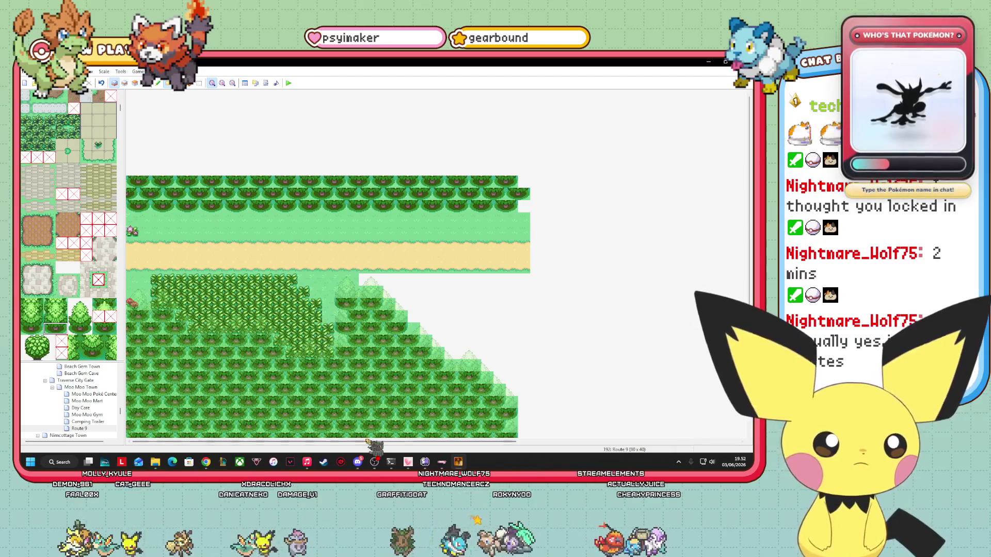
scroll(67, 227, "down", 10)
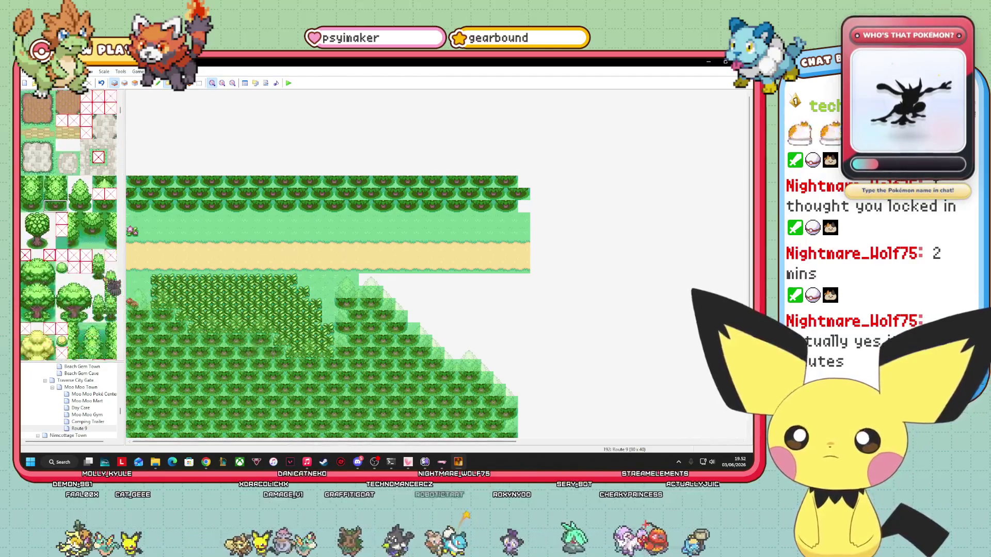
Step: On Layer 2, place a stone building tile at the sand path's right end
left_click(124, 83)
scroll(92, 247, "down", 5)
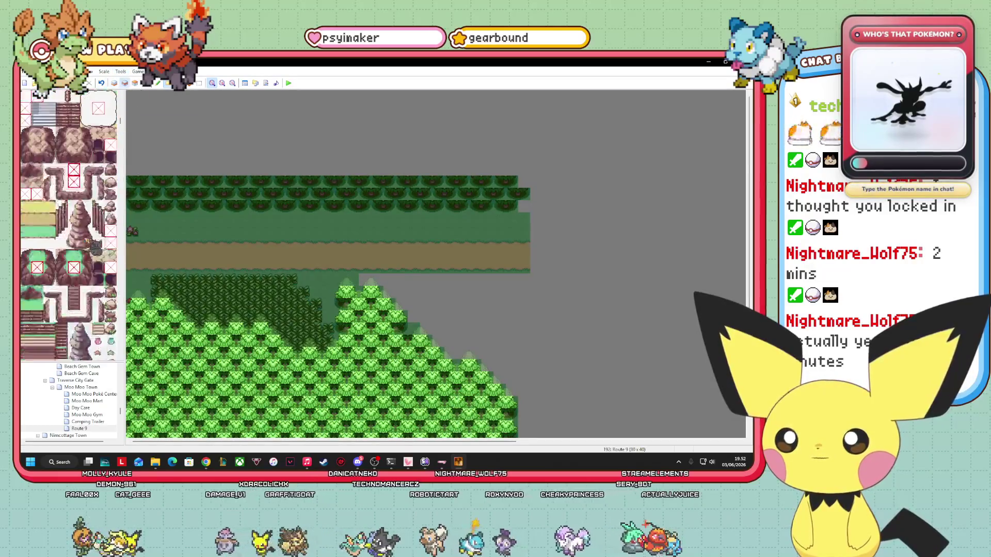
scroll(92, 247, "down", 5)
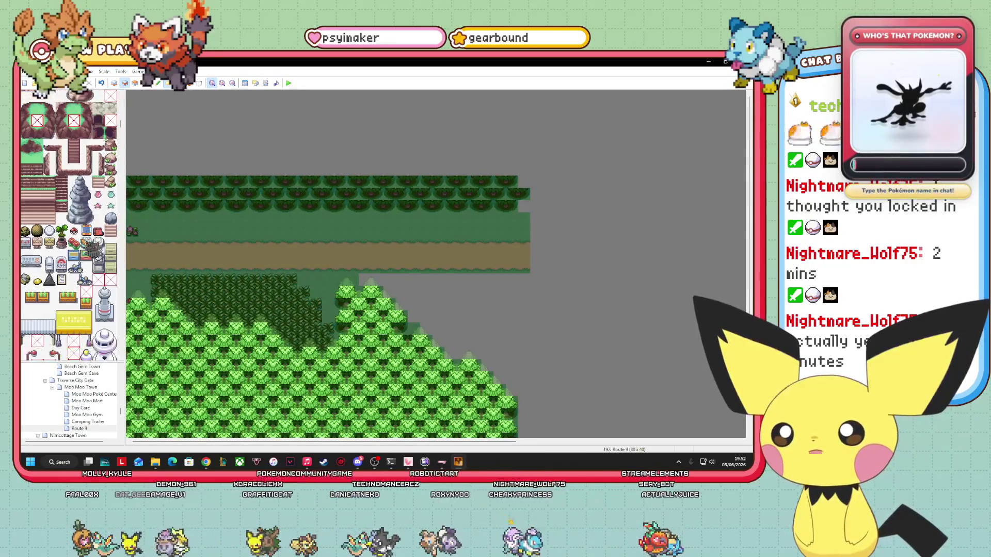
scroll(92, 246, "down", 5)
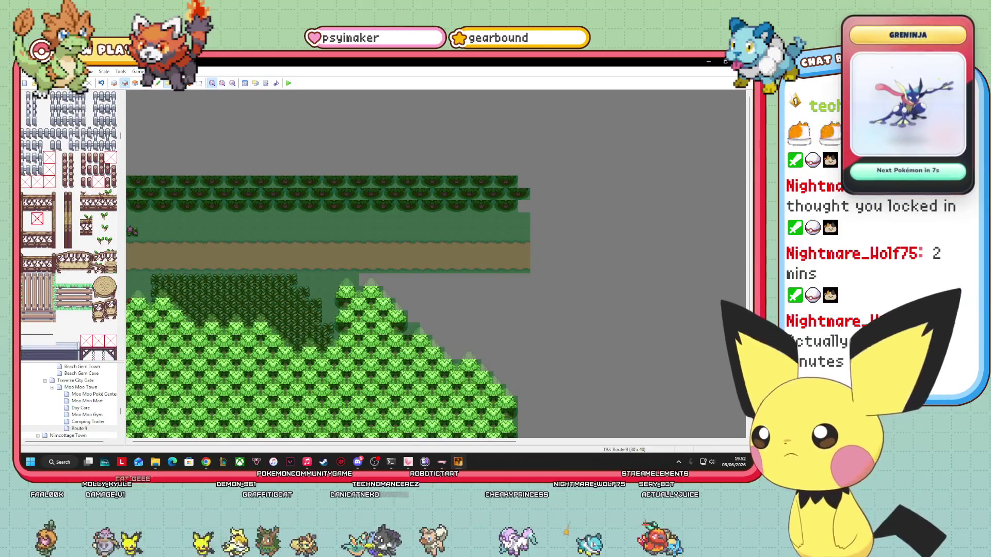
scroll(53, 265, "down", 10)
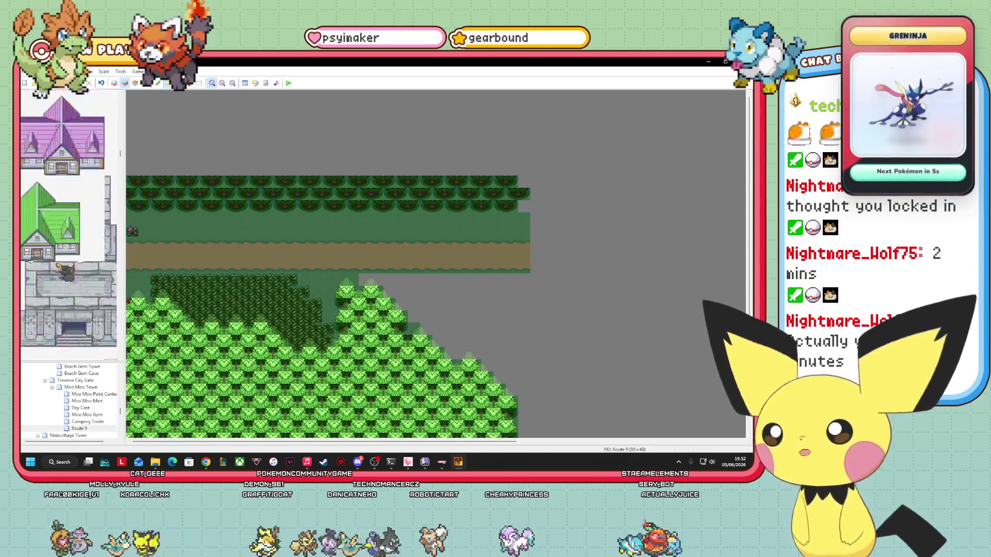
scroll(52, 264, "down", 10)
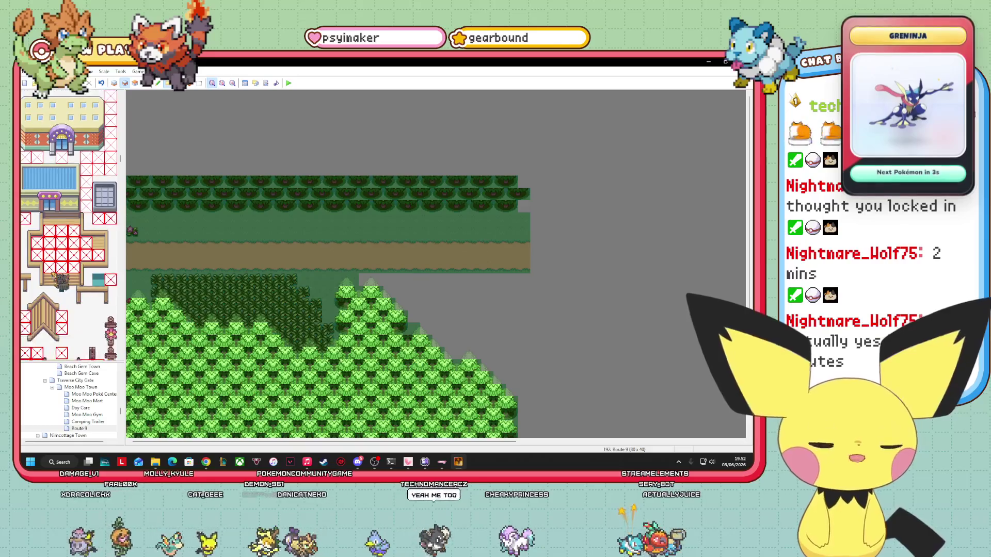
scroll(52, 265, "down", 10)
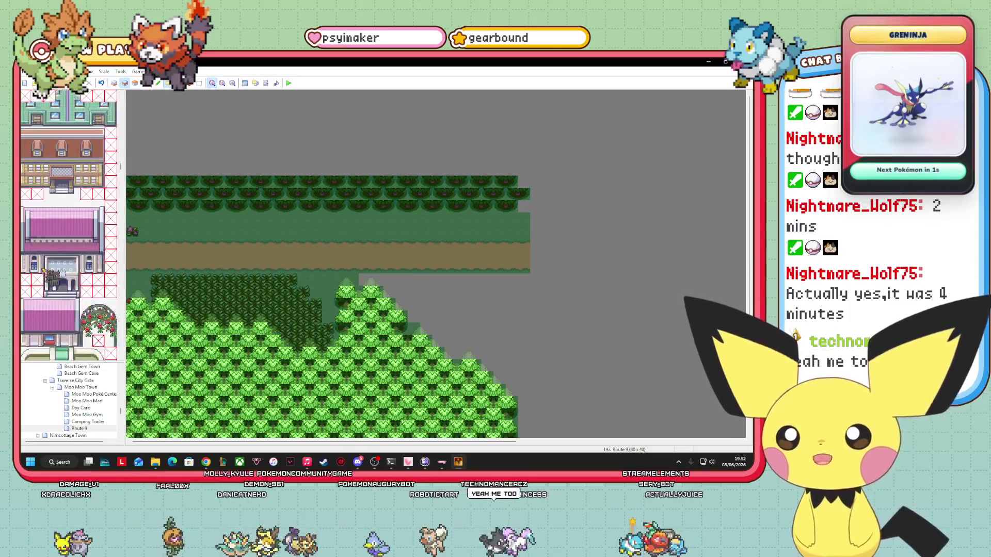
scroll(50, 273, "down", 10)
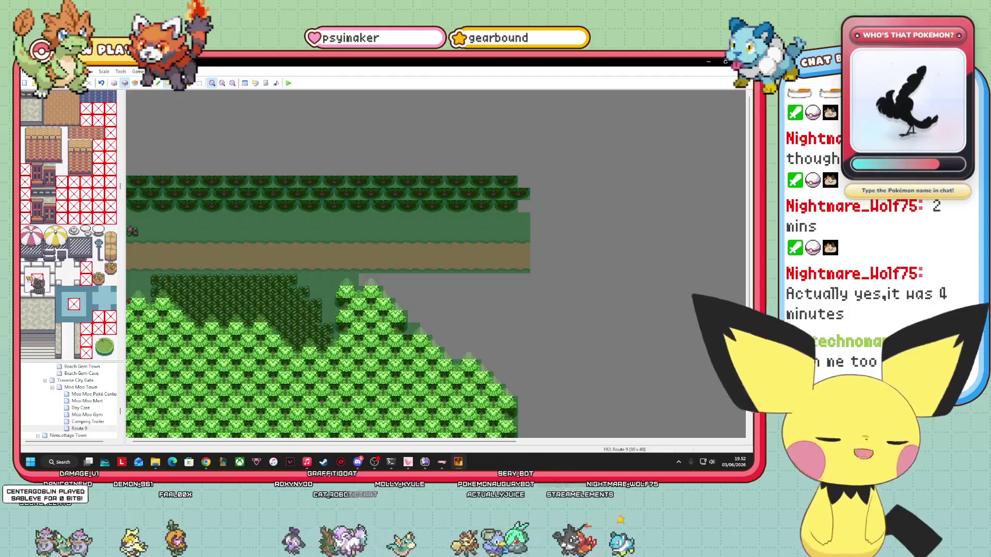
scroll(67, 293, "down", 8)
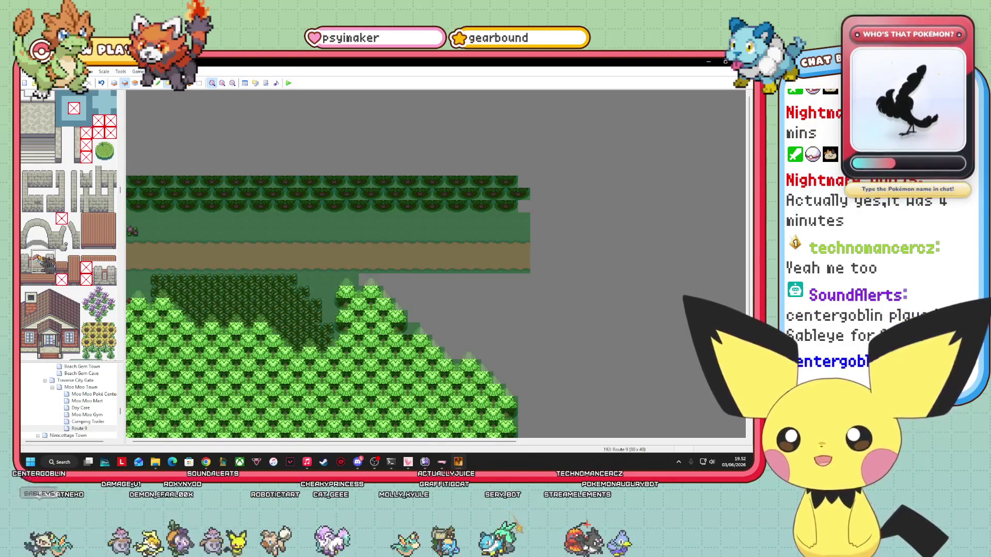
left_click(41, 269)
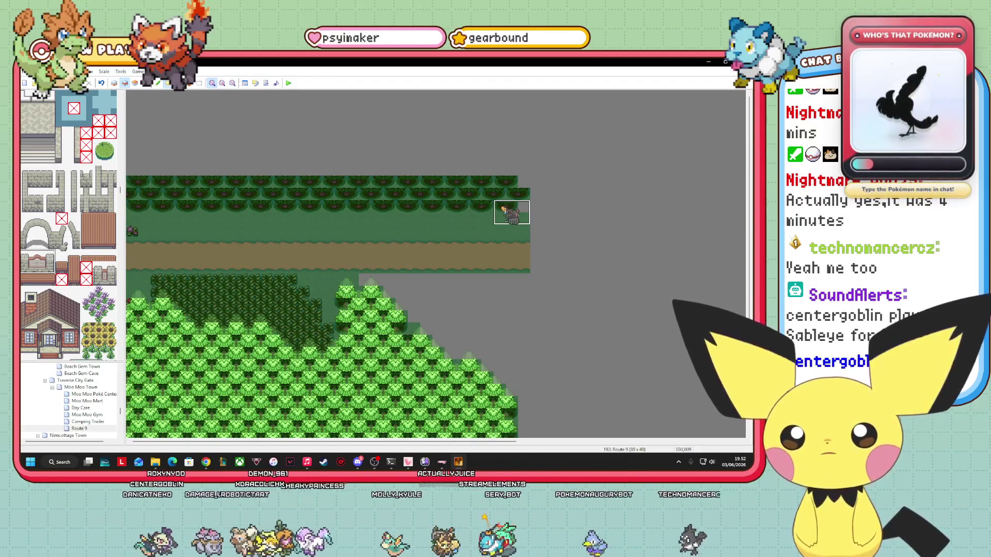
left_click(504, 209)
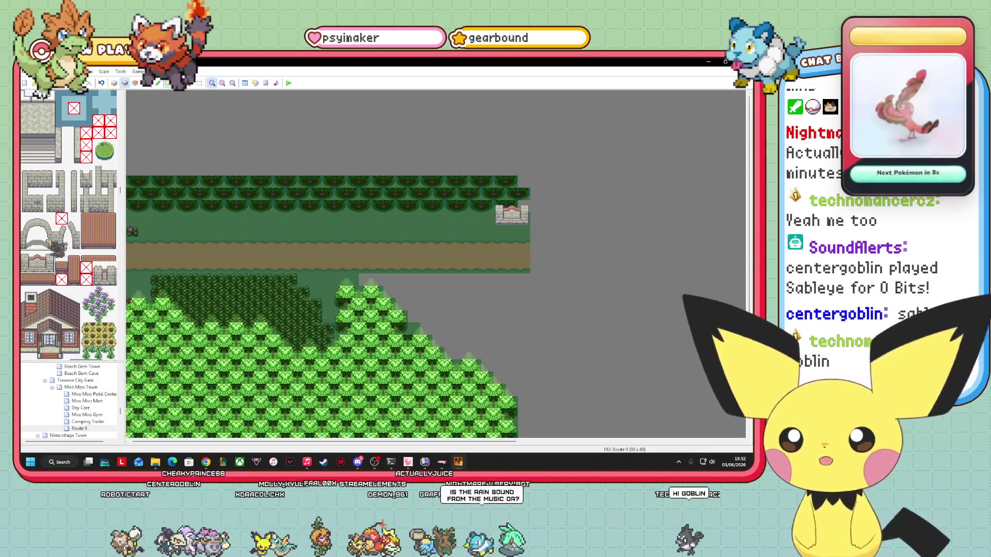
Step: Select a larger block of building tiles from the tileset
left_click(37, 206)
left_click_drag(37, 206, 30, 176)
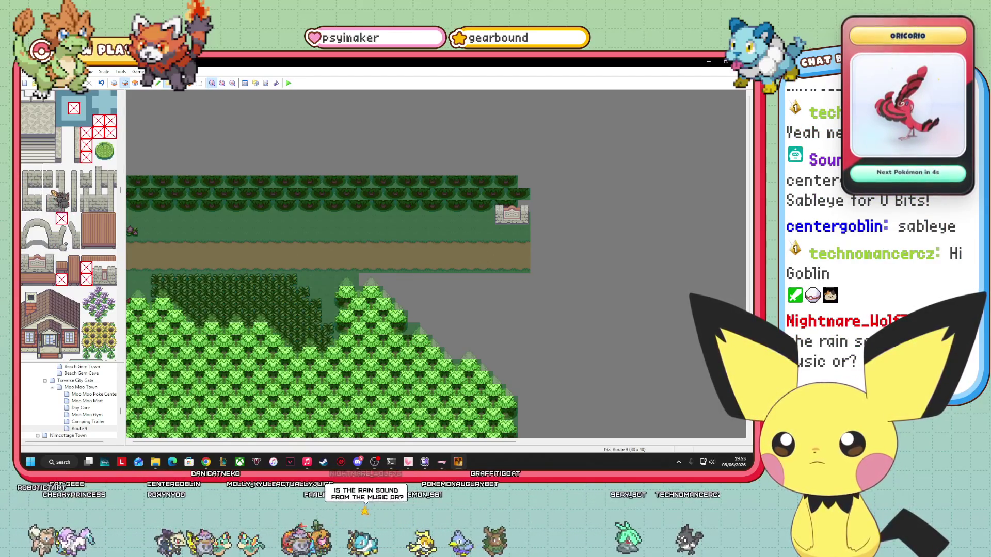
scroll(518, 442, "right", 6)
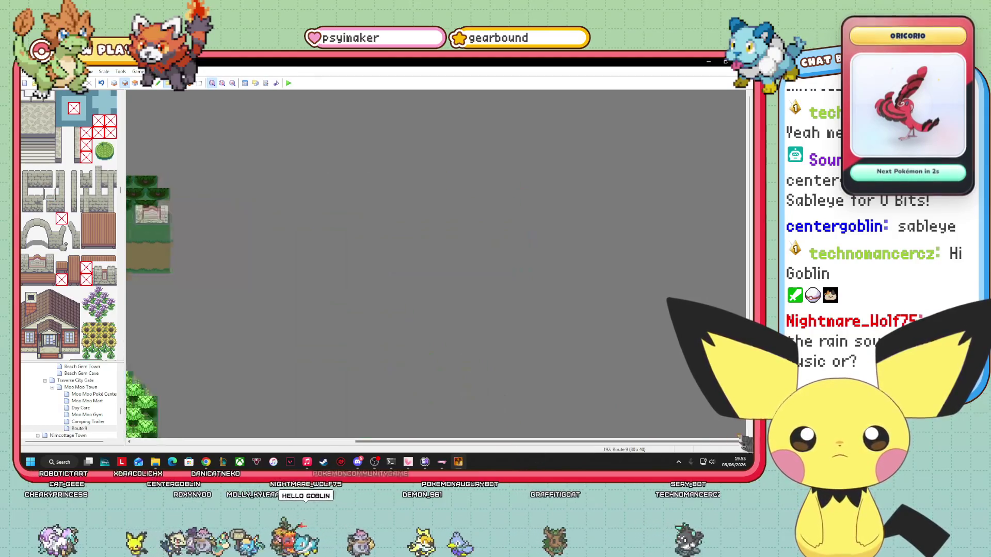
scroll(575, 439, "left", 3)
scroll(577, 439, "left", 3)
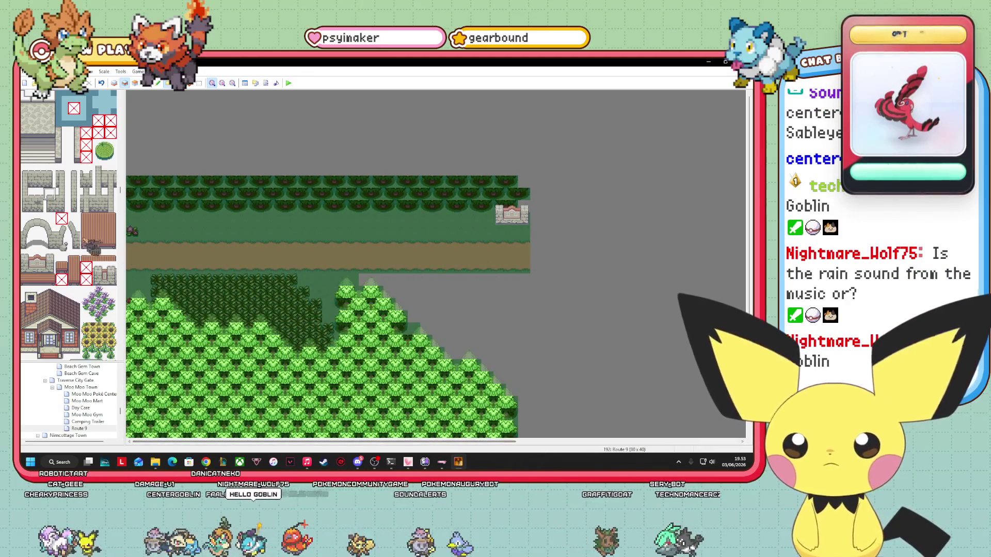
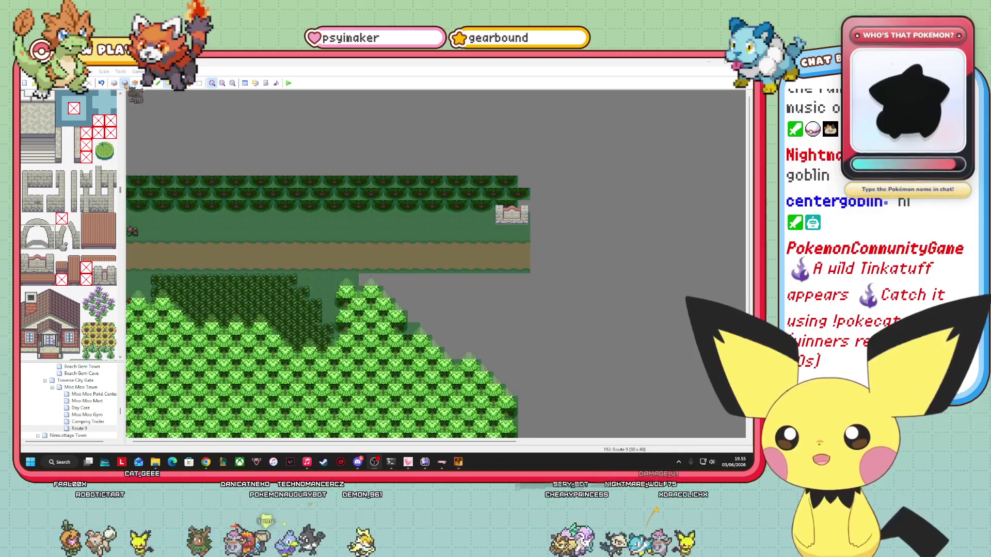
Step: Select the Layer 1 bottom tile layer and scroll the tileset down toward the grass tiles
left_click(114, 83)
scroll(69, 235, "down", 20)
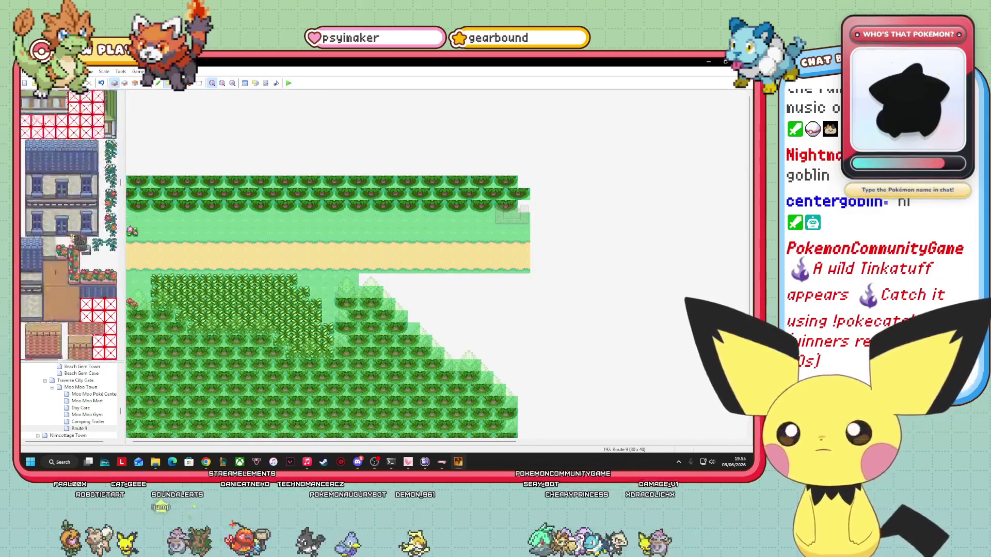
scroll(69, 235, "down", 20)
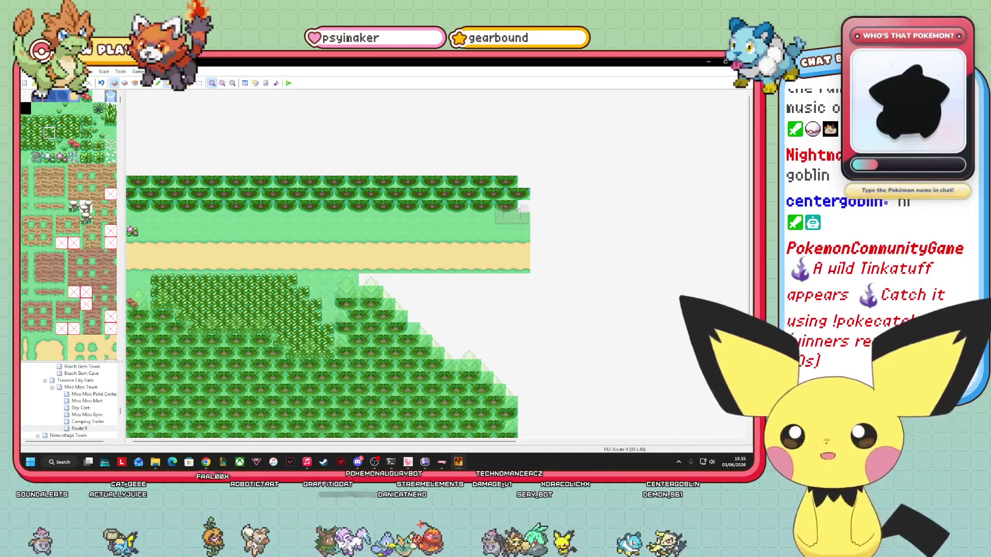
key("alt+Tab")
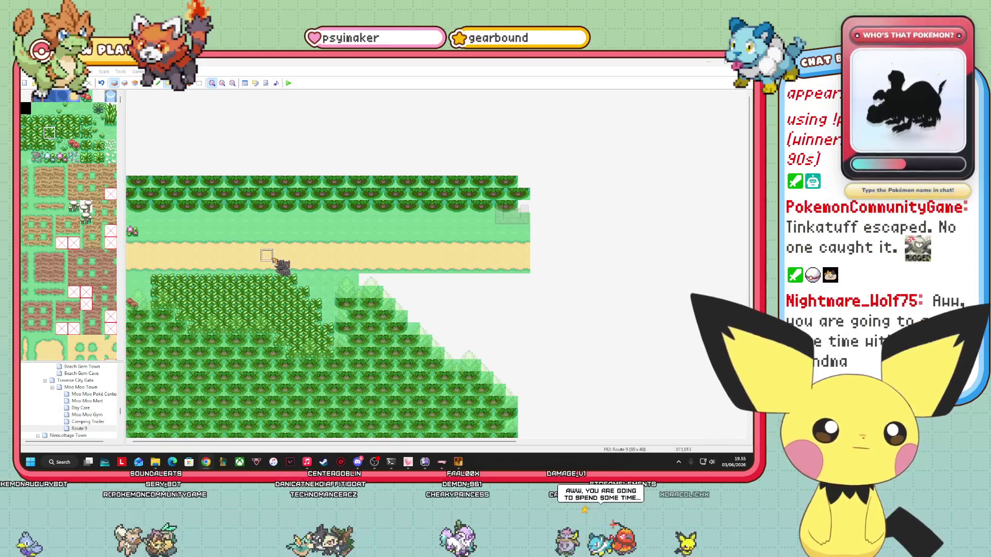
Step: Pick a tree tile and paint two tree rows plus a tree block along the map's top edge
scroll(62, 181, "down", 10)
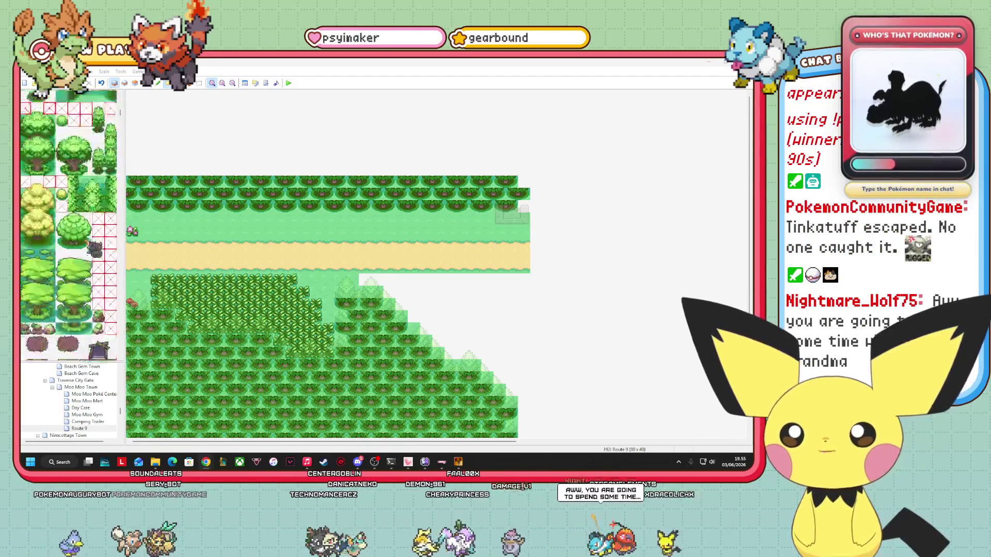
left_click(50, 157)
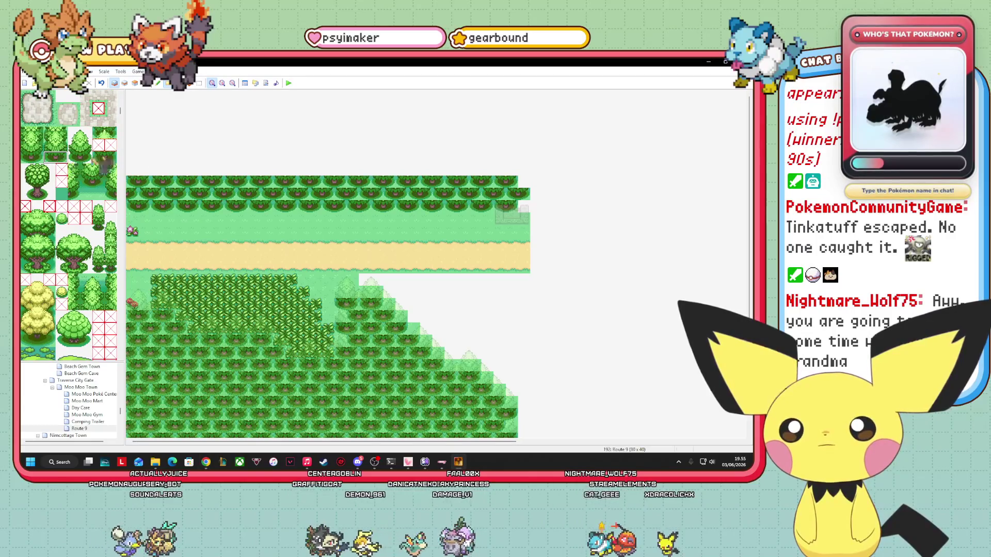
mouse_move(154, 175)
left_mouse_down()
mouse_move(405, 171)
mouse_move(509, 182)
left_mouse_up()
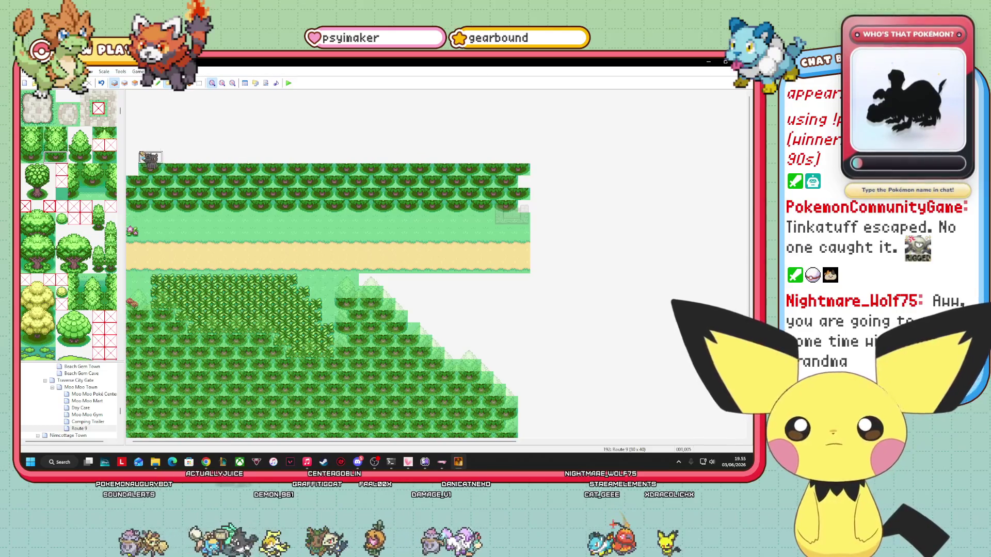
left_click_drag(138, 155, 523, 154)
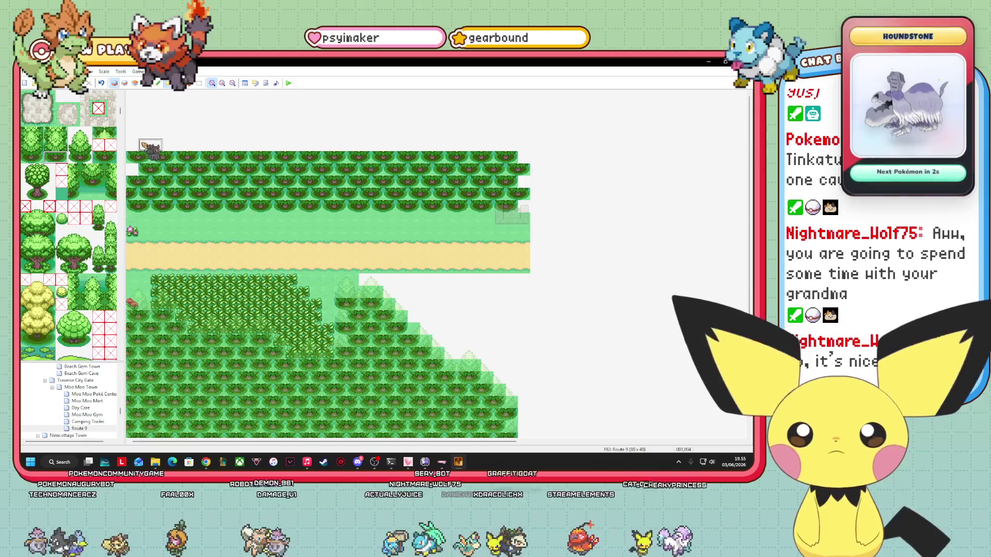
mouse_move(150, 149)
left_mouse_down()
mouse_move(452, 77)
mouse_move(535, 72)
left_mouse_up()
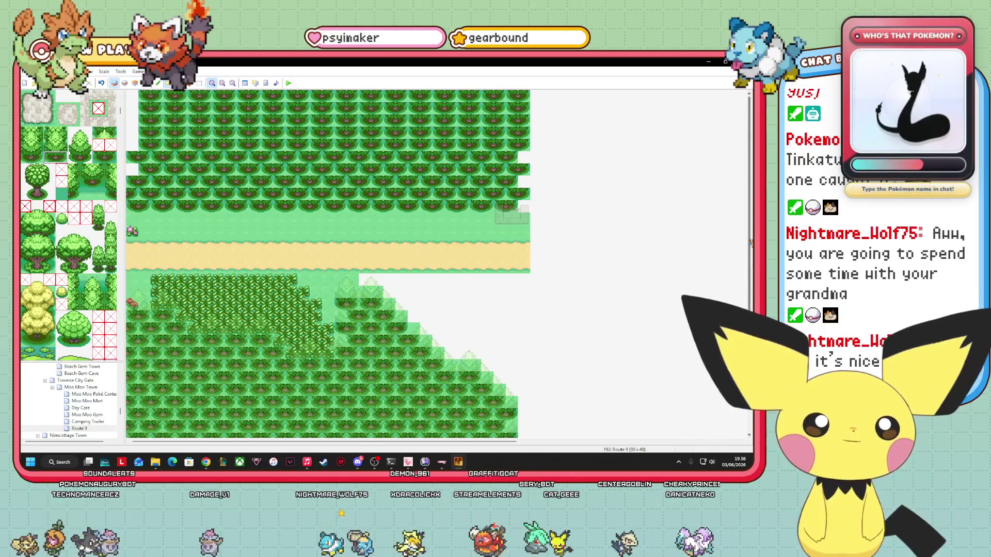
scroll(751, 246, "down", 3)
scroll(752, 246, "up", 3)
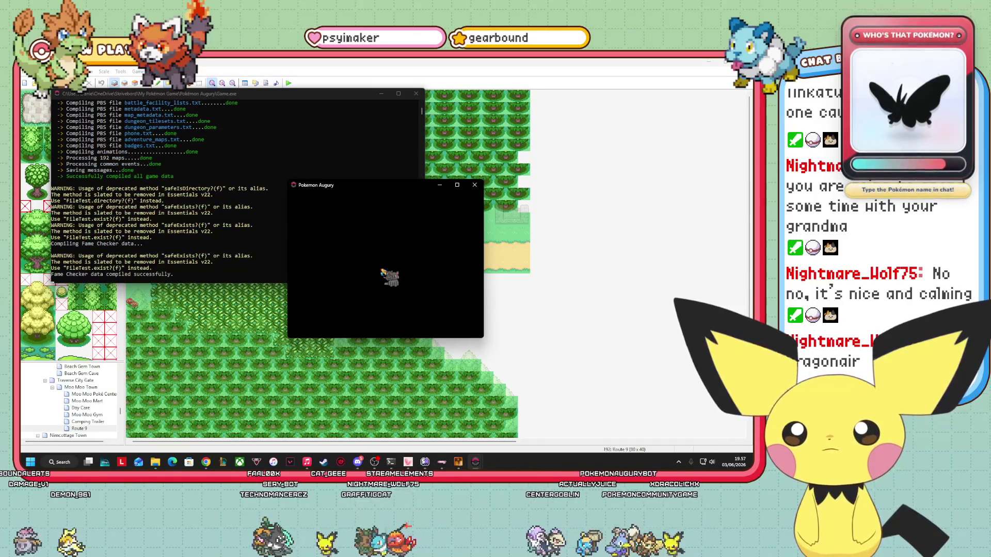
Step: Continue the saved game once the playtest has compiled and opened
key("Return")
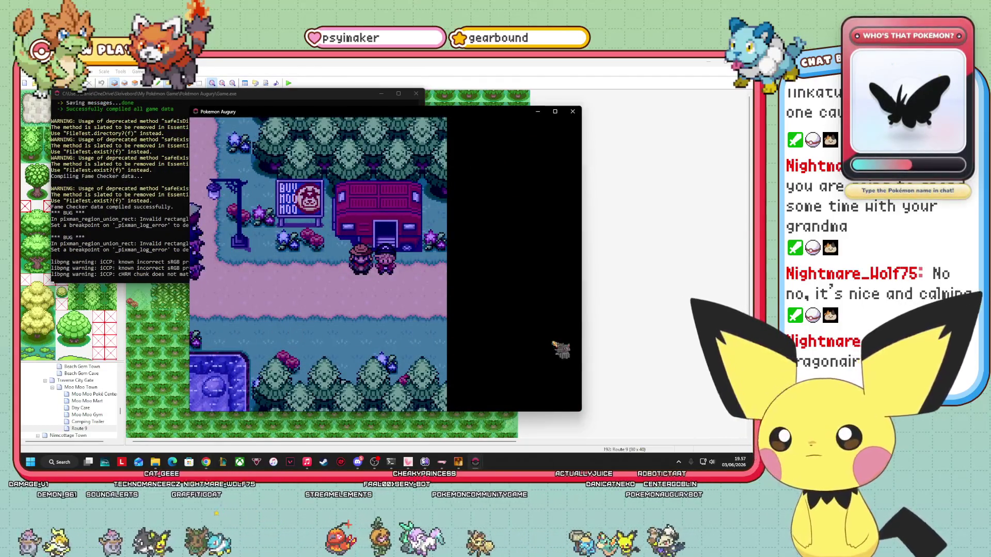
Step: From the pause menu, go to Debug > PBS file editors > Edit map_connections.txt
key("Escape")
key("Left")
key("Return")
key("Down")
key("Down")
key("Down")
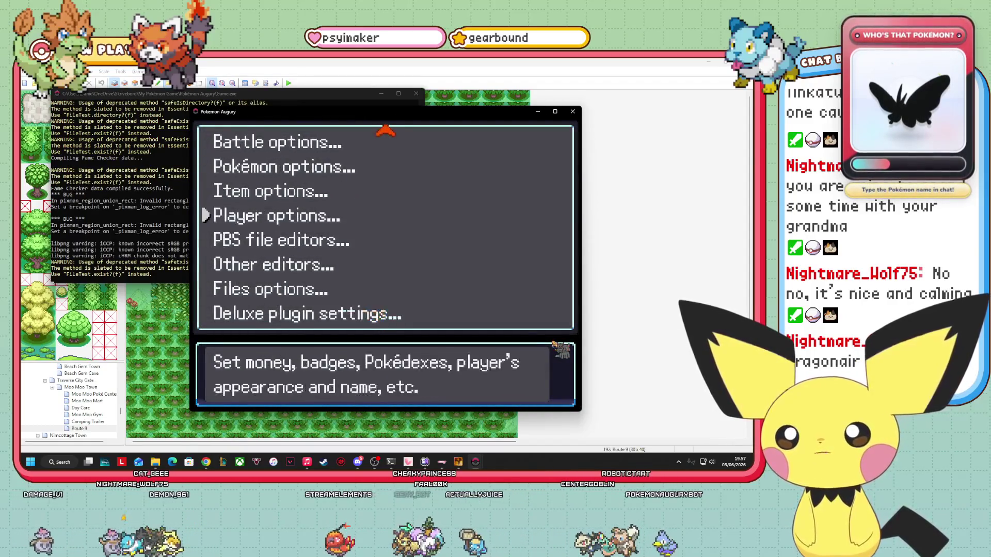
key("Return")
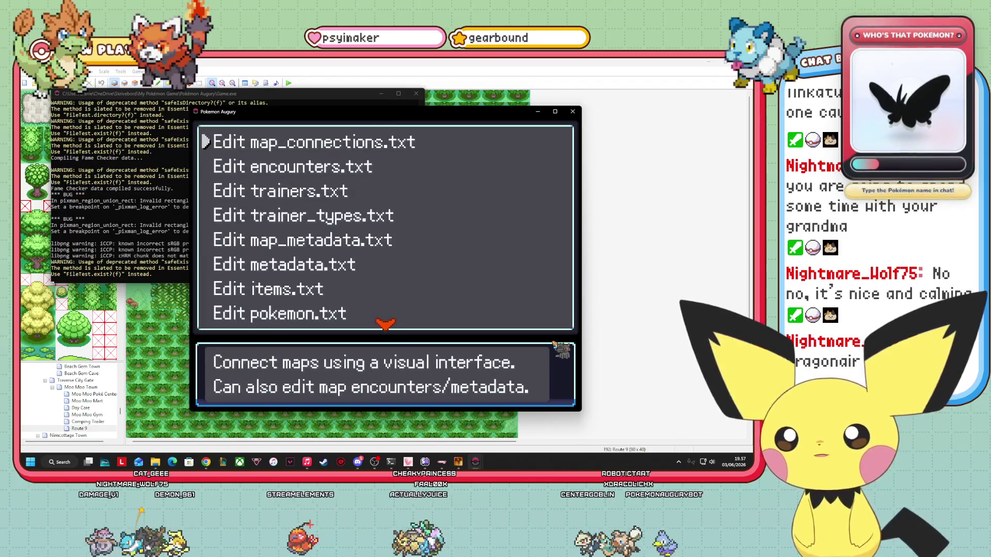
key("Return")
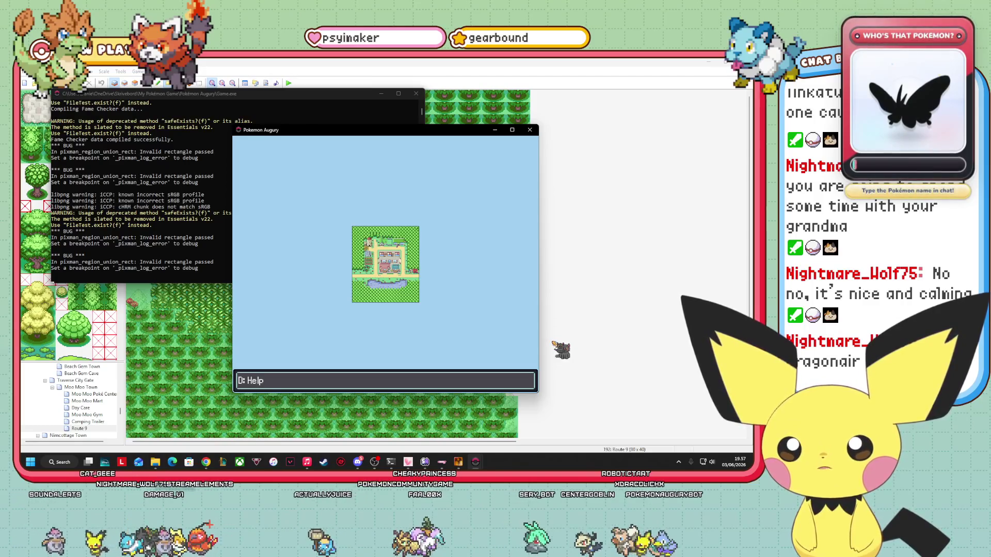
Step: Add map 192 Route 9 to the canvas and place it against Moo Moo Town's right edge
key("d")
key("Escape")
key("a")
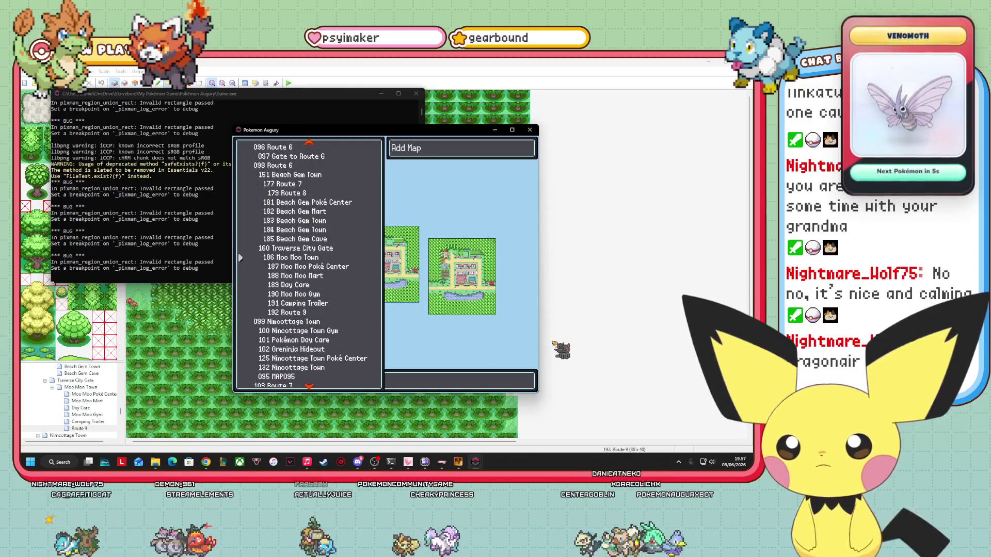
key("Down")
key("Down")
key("Down")
key("Down")
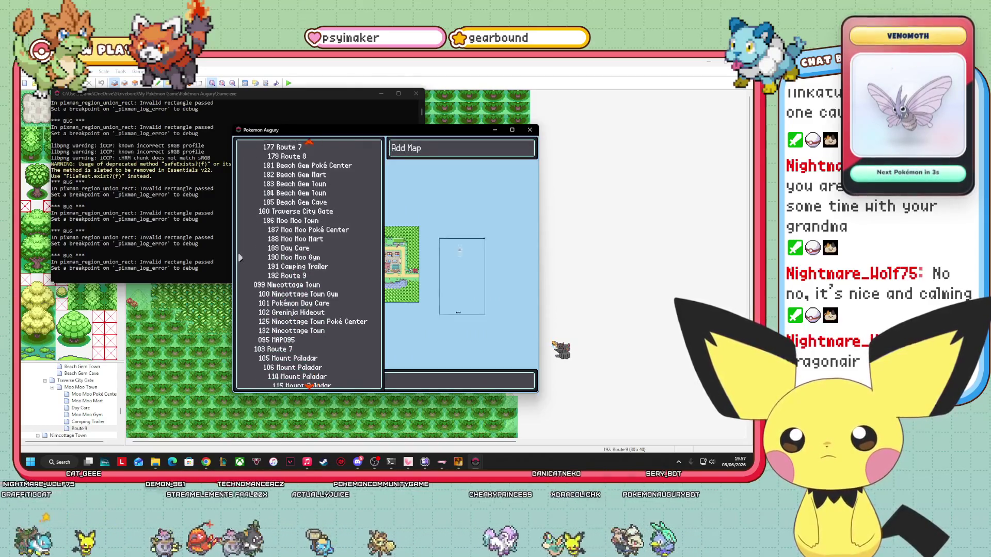
key("Return")
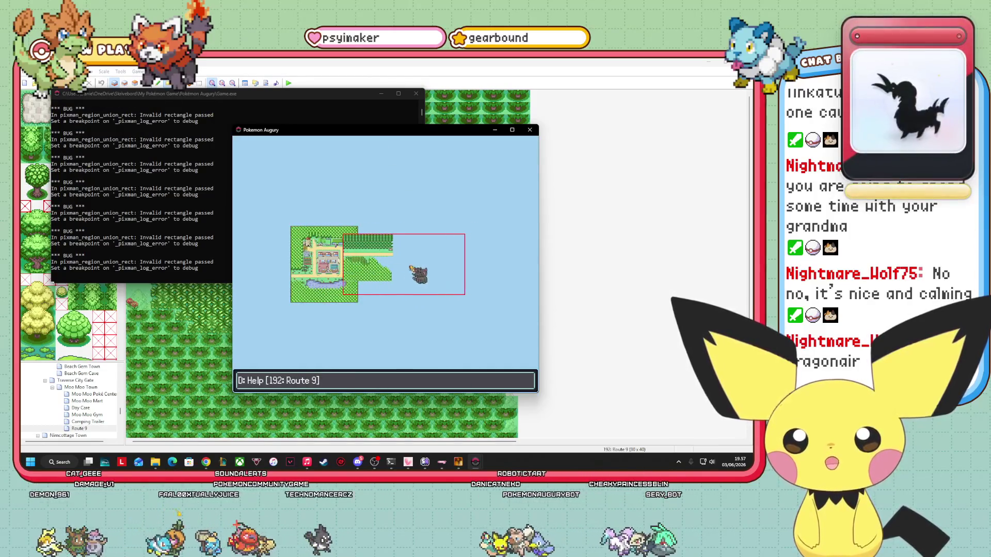
left_click_drag(431, 297, 433, 297)
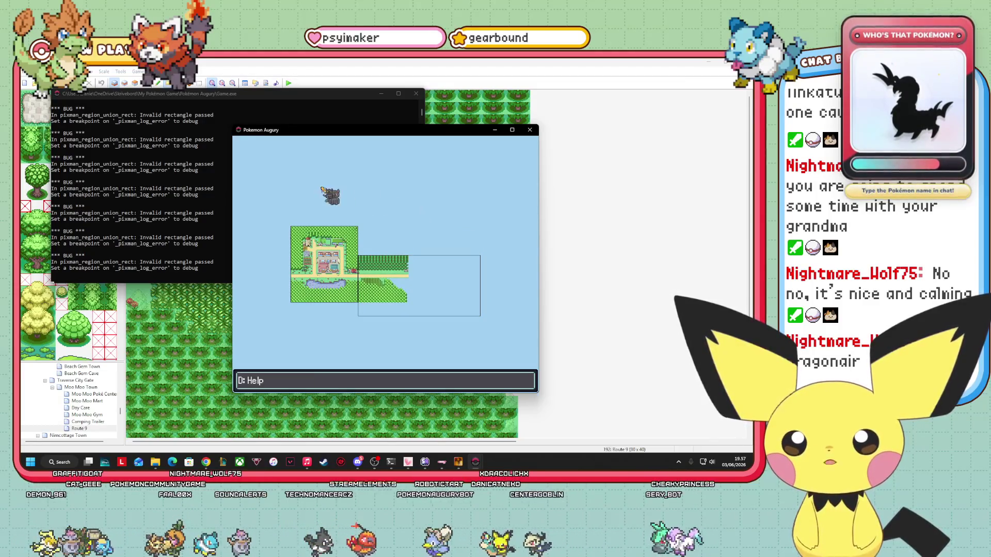
key("a")
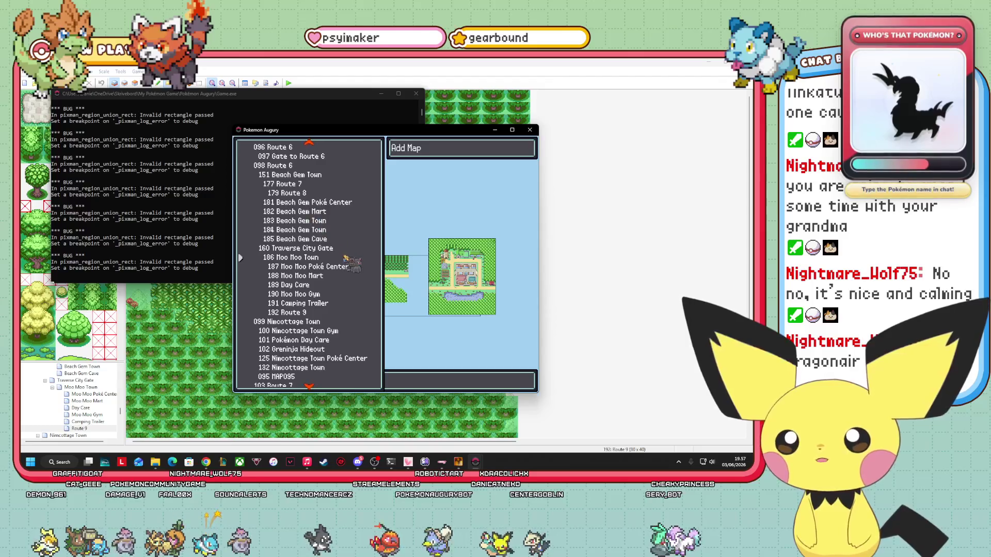